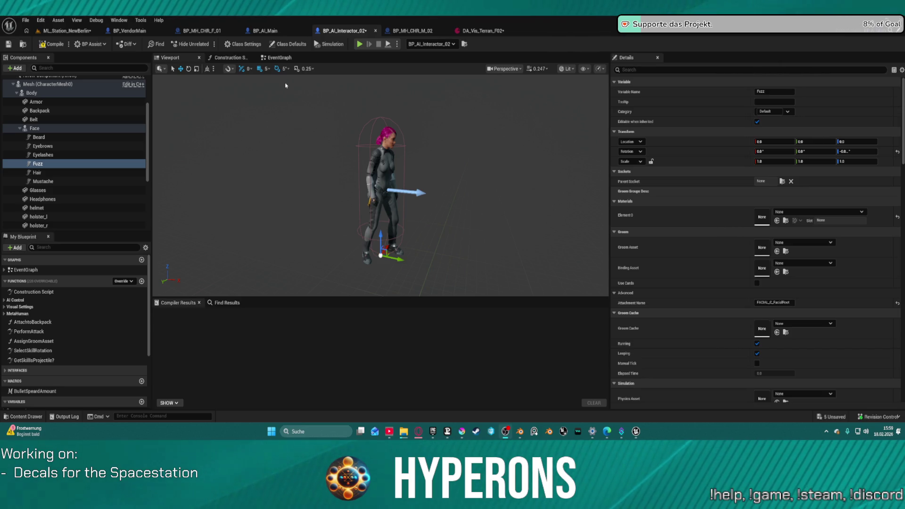
- Give the Hair component the Hair_S_BobLayered groom and Hair_S_BobLayered_Binding, then compile the Blueprint
click(71, 173)
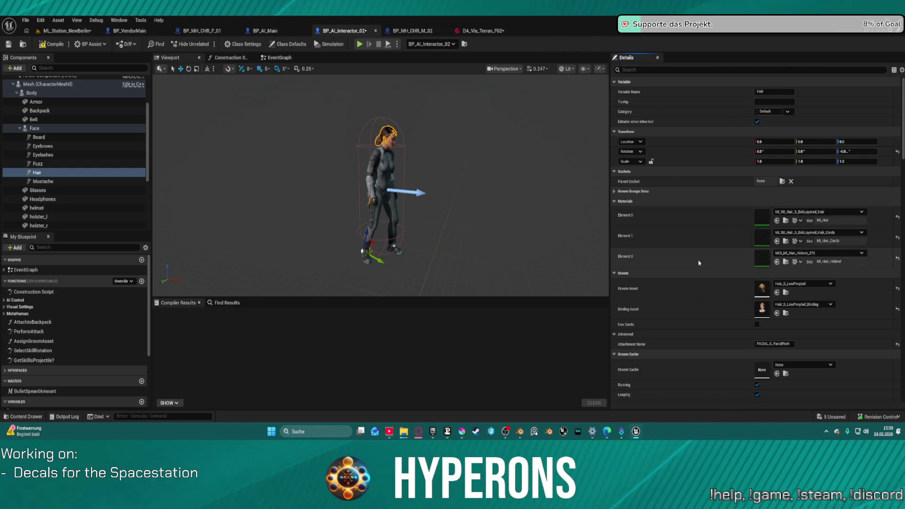
key(f)
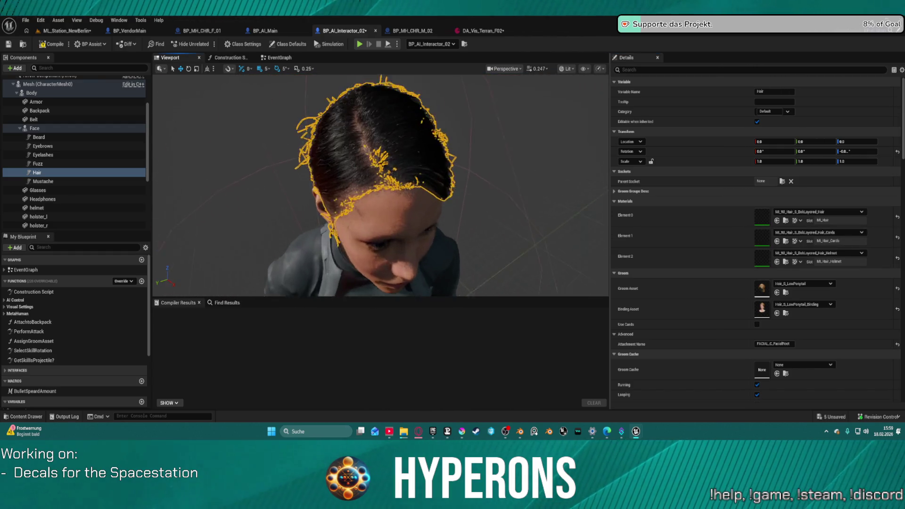
scroll(380, 186, down, 2)
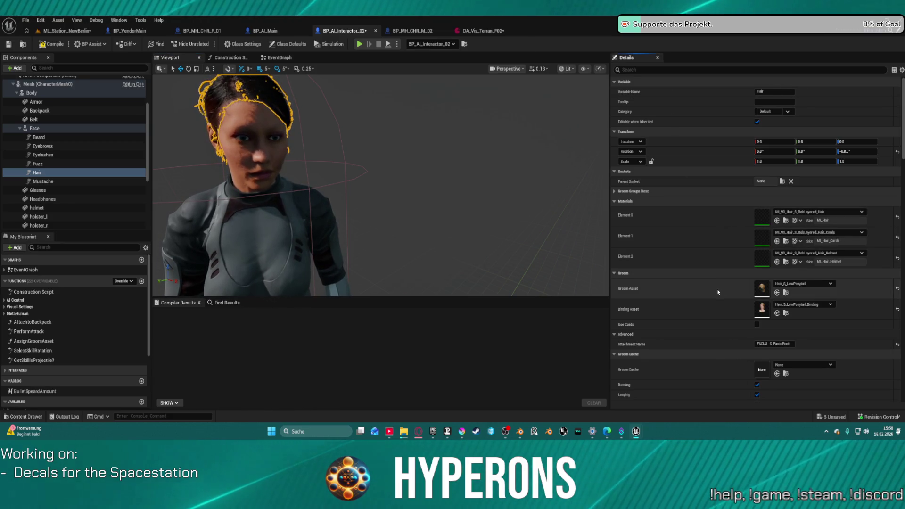
key(ctrl+z)
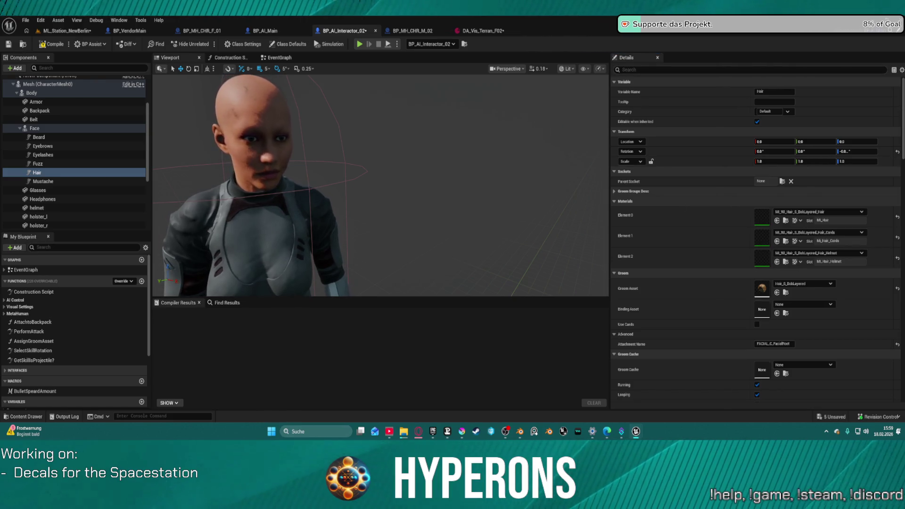
key(ctrl+z)
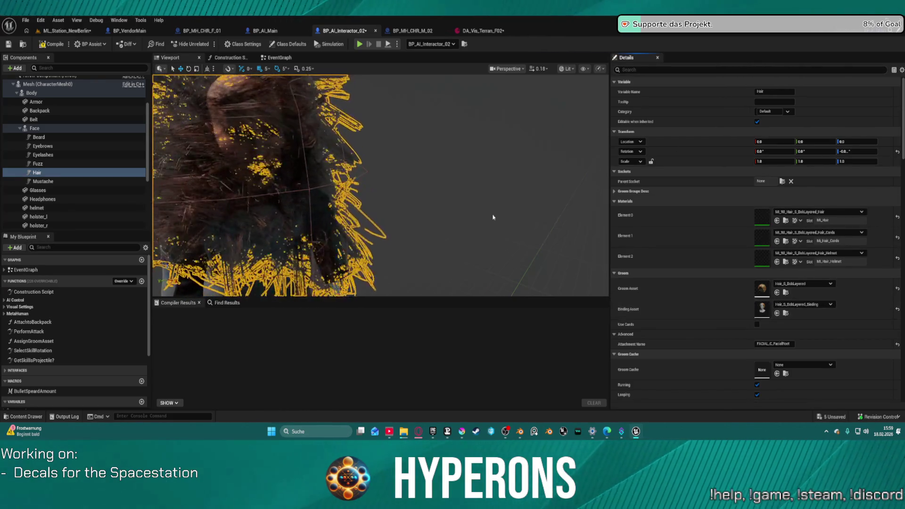
key(f)
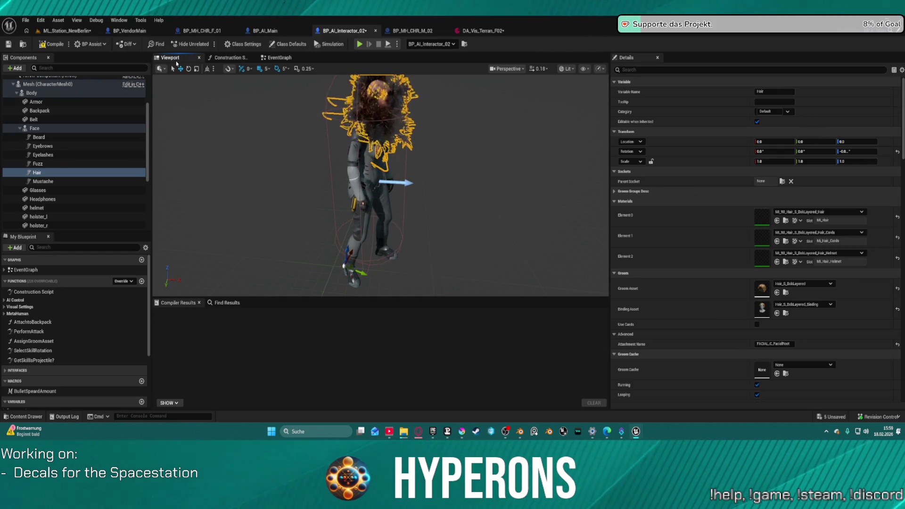
click(50, 47)
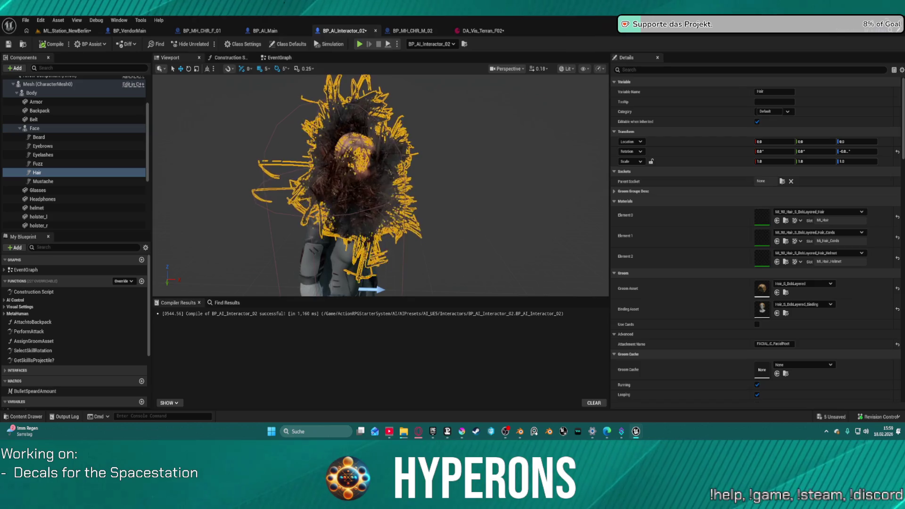
- Assign SKM_MH_CHR_F_03_FaceMesh to the Face component, recompile, and view the head
click(66, 128)
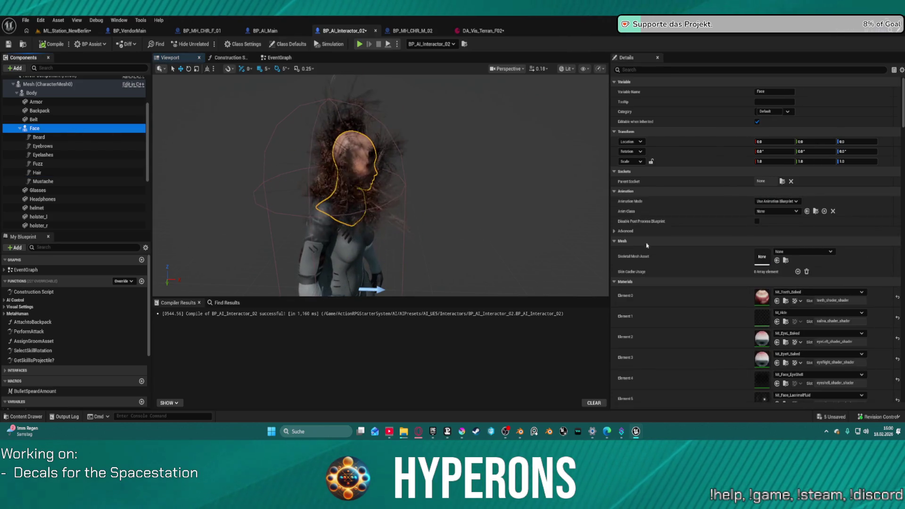
click(698, 263)
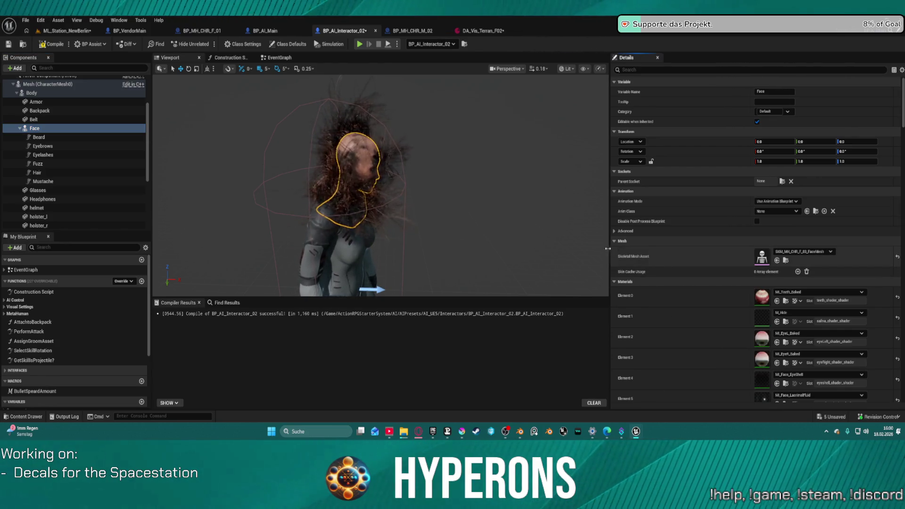
click(51, 44)
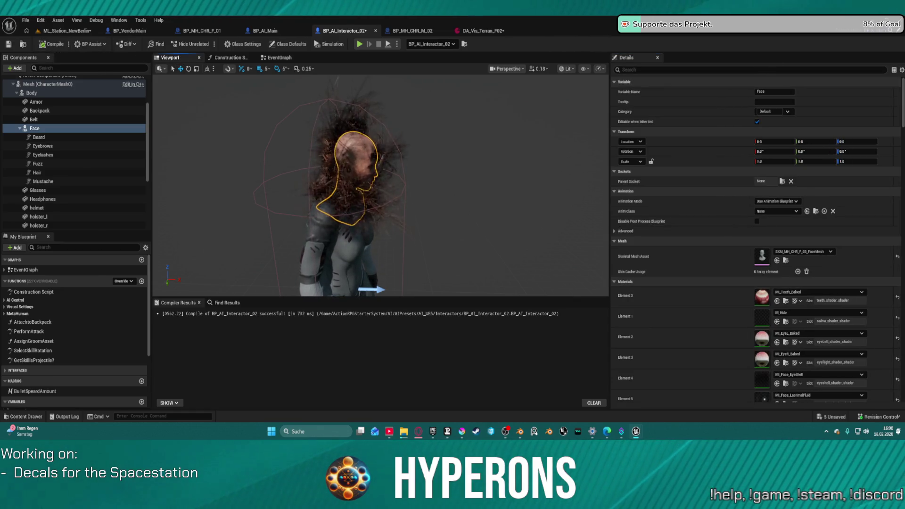
scroll(381, 185, up, 5)
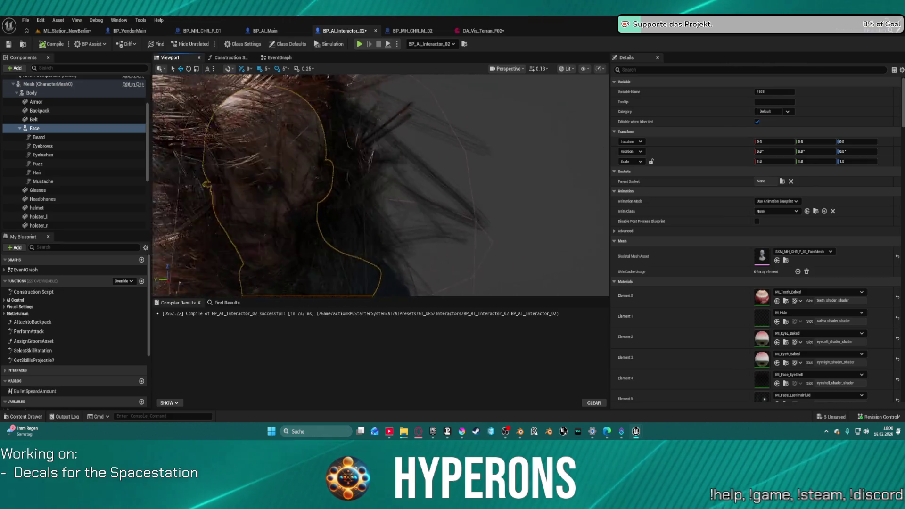
scroll(380, 185, down, 5)
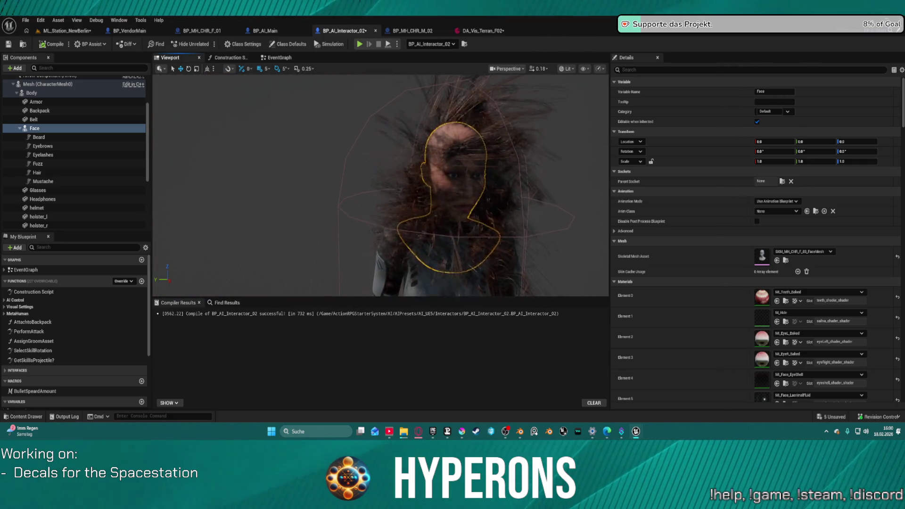
drag(380, 185, 351, 291)
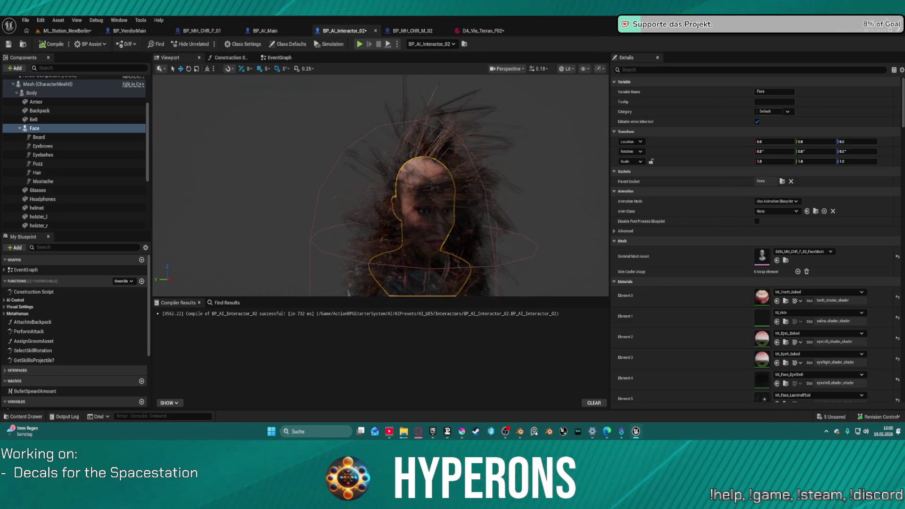
click(51, 172)
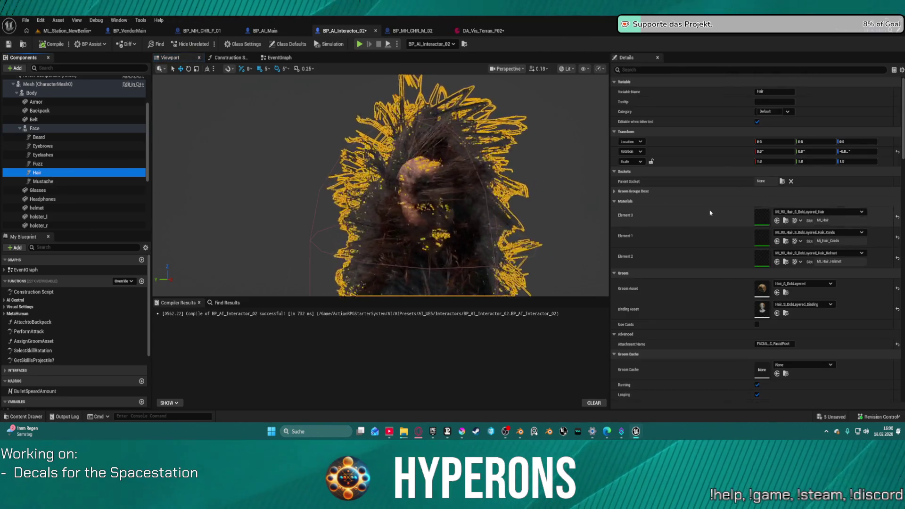
- Expand the hair's groom group settings and try an LOD bias of -7, then reset it to 0
click(615, 192)
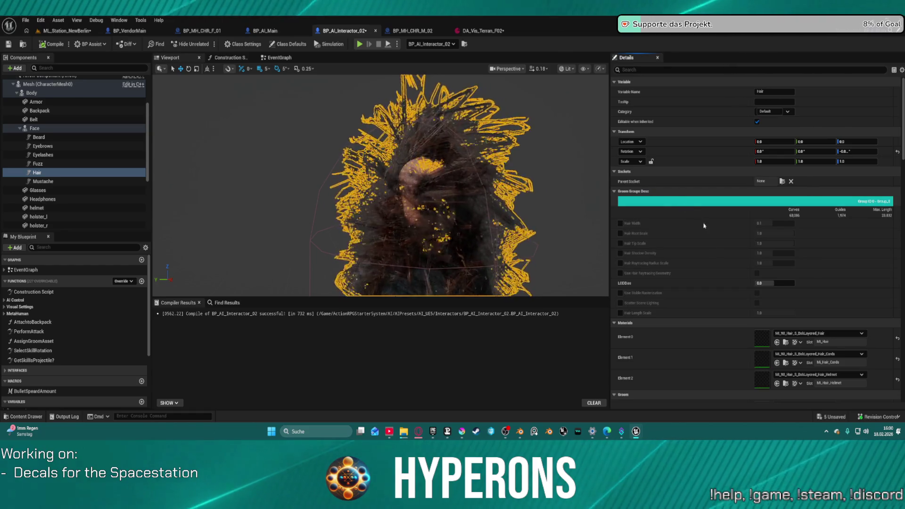
scroll(708, 236, down, 3)
drag(774, 224, 736, 224)
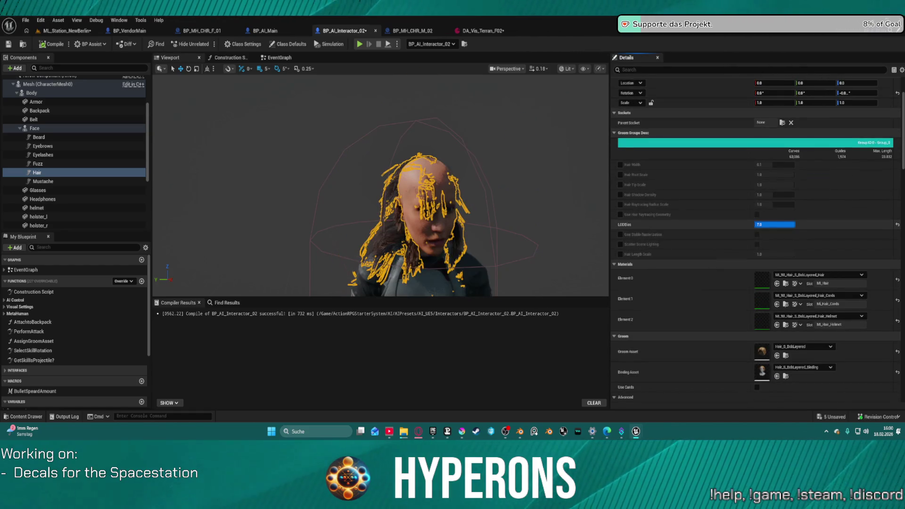
click(804, 225)
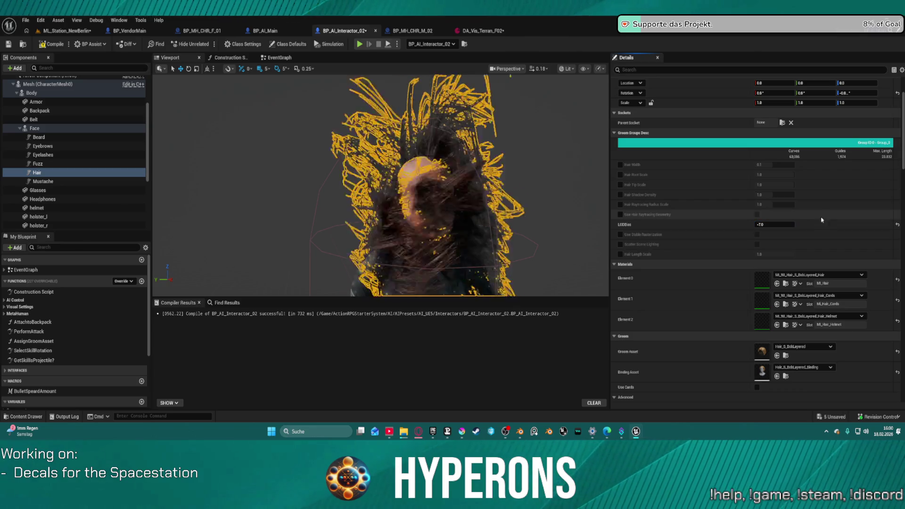
click(898, 226)
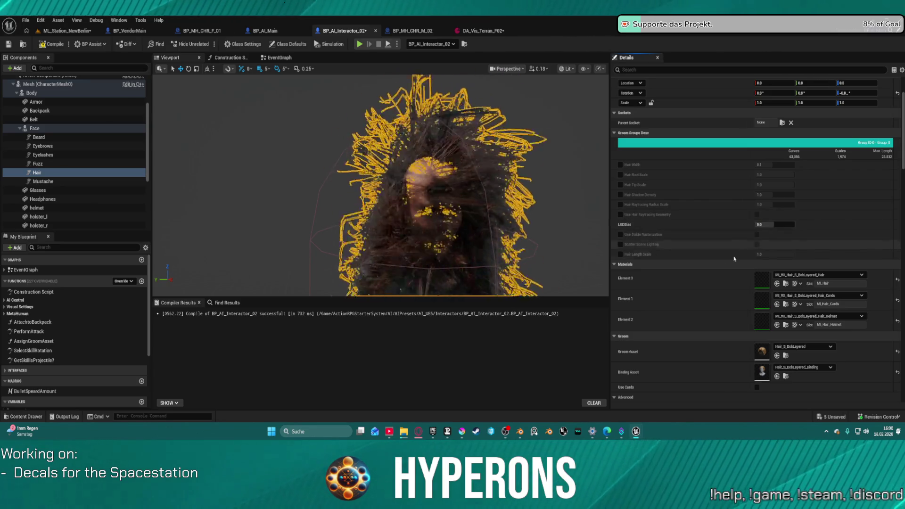
- Toggle Groom Cache Looping off and back on, then review the remaining hair Details
scroll(873, 236, down, 2)
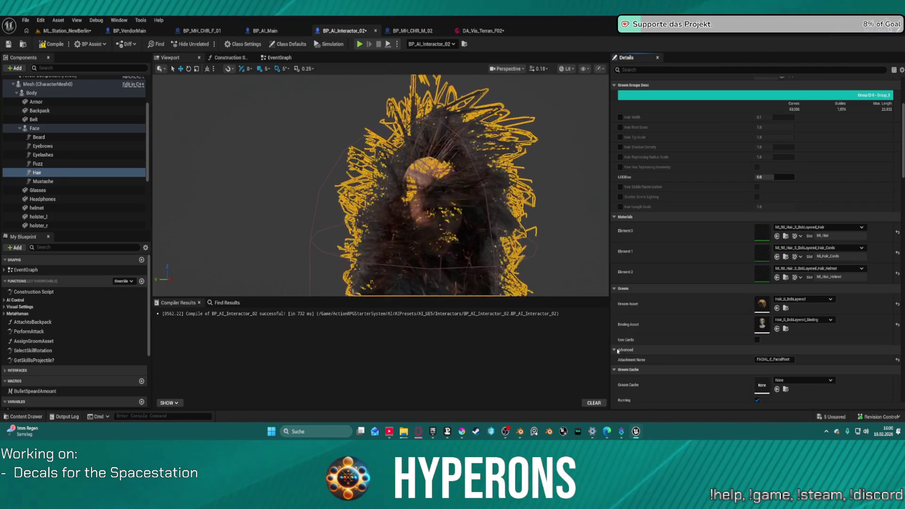
scroll(675, 320, down, 2)
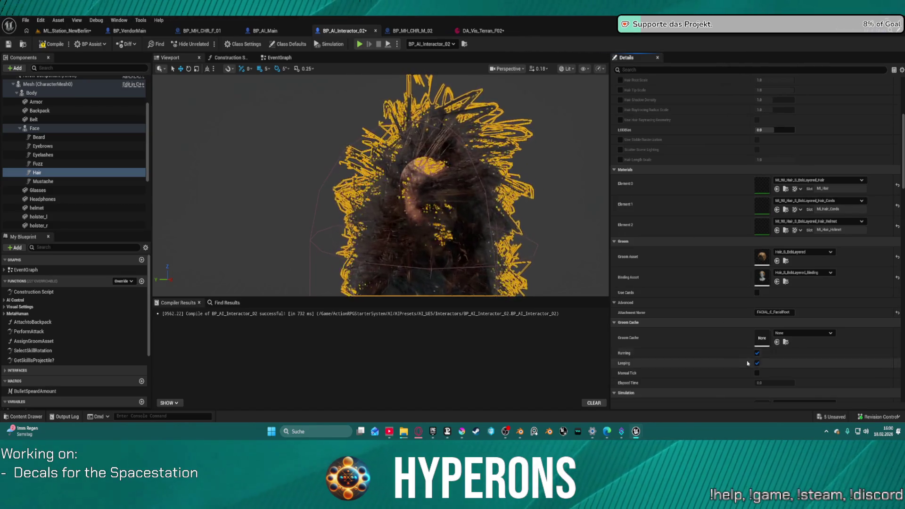
click(757, 364)
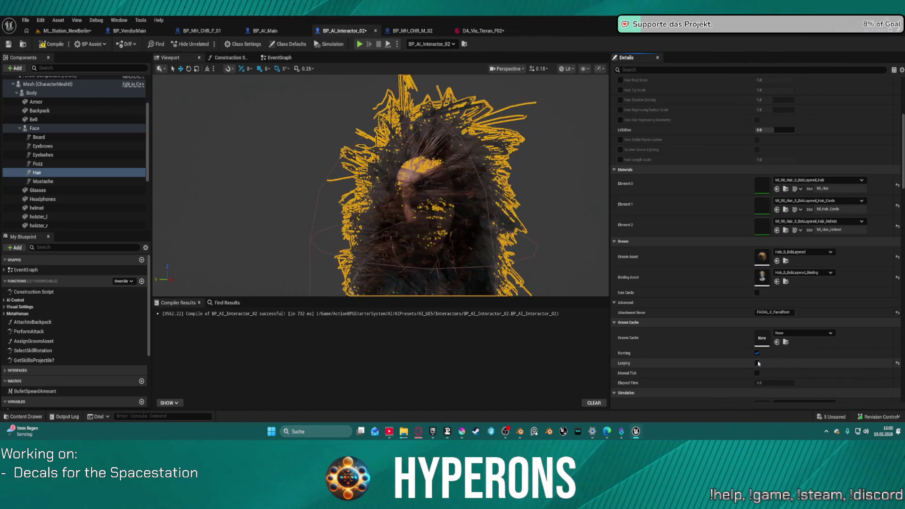
click(757, 364)
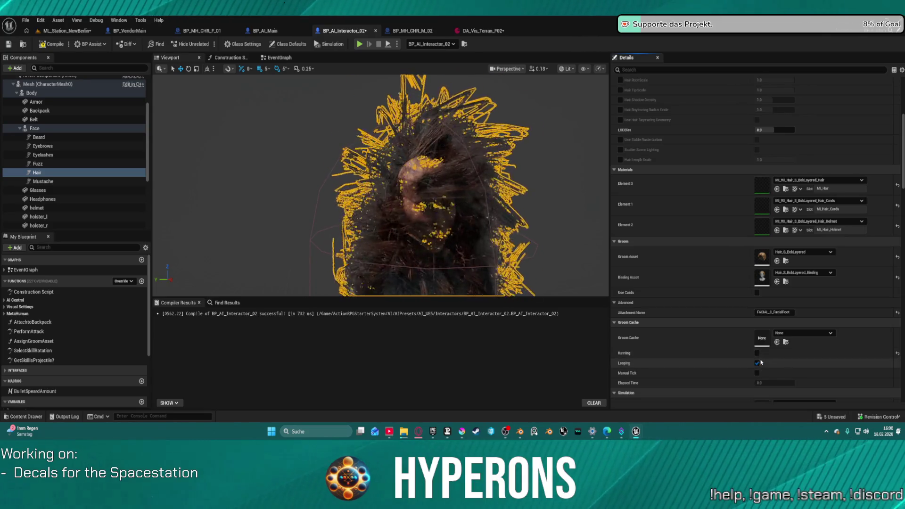
scroll(707, 189, down, 4)
scroll(706, 183, down, 2)
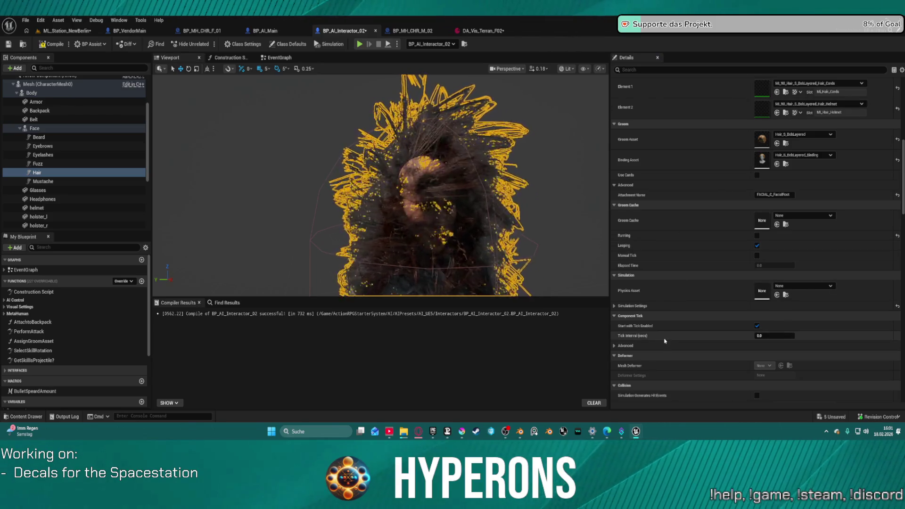
scroll(661, 302, down, 4)
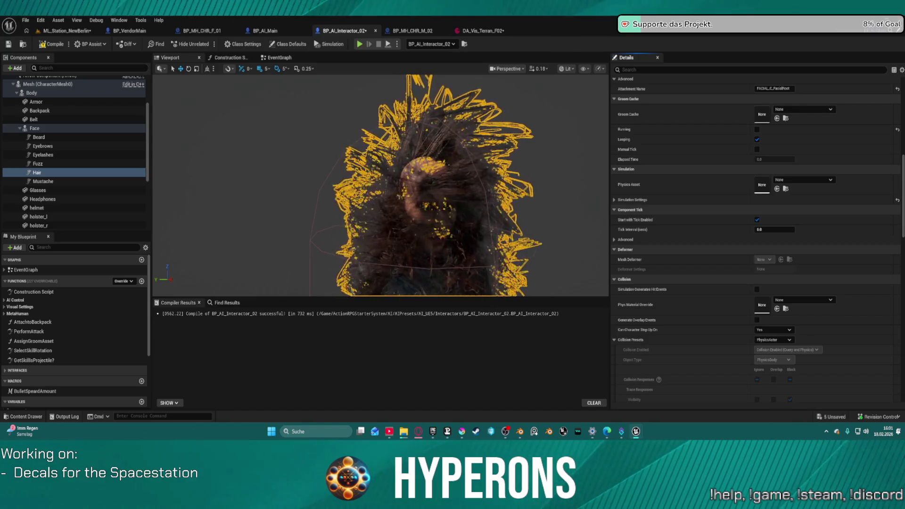
- Clear the hair's groom asset, then paste Hair_S_BobLayered back in
click(62, 184)
click(81, 174)
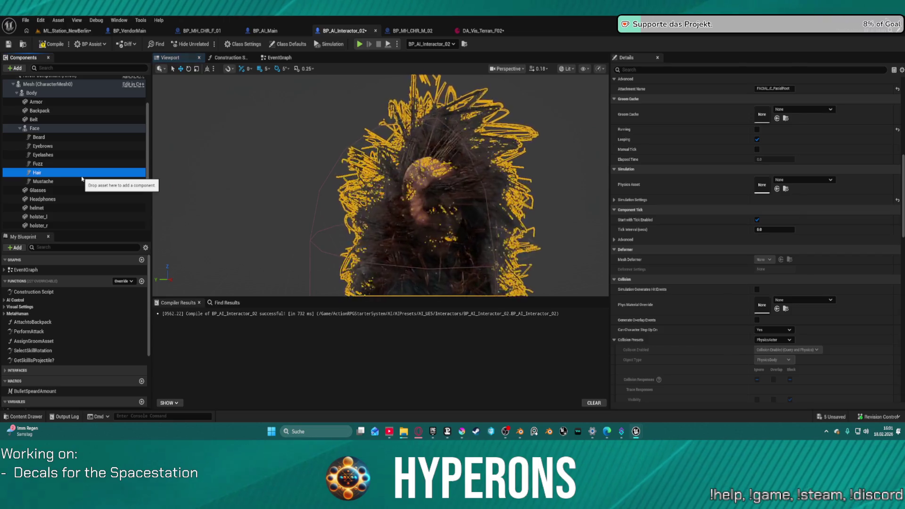
scroll(893, 211, up, 5)
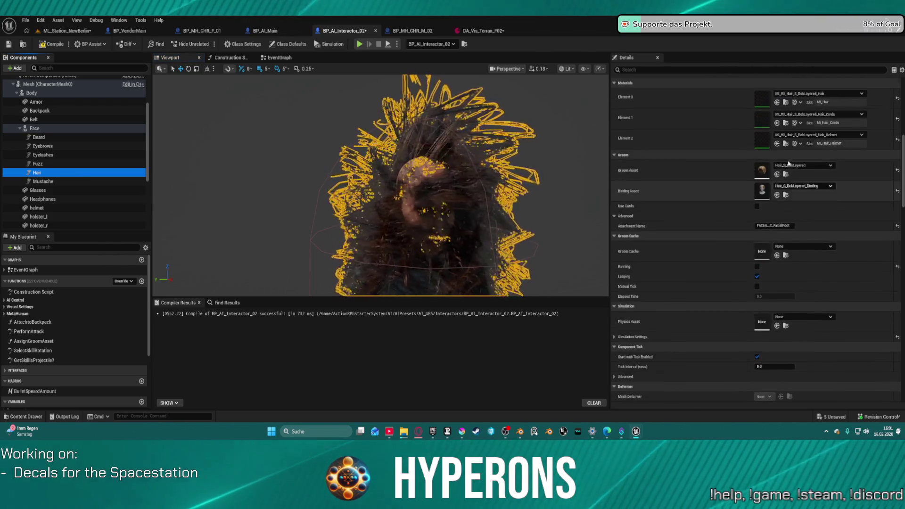
click(896, 207)
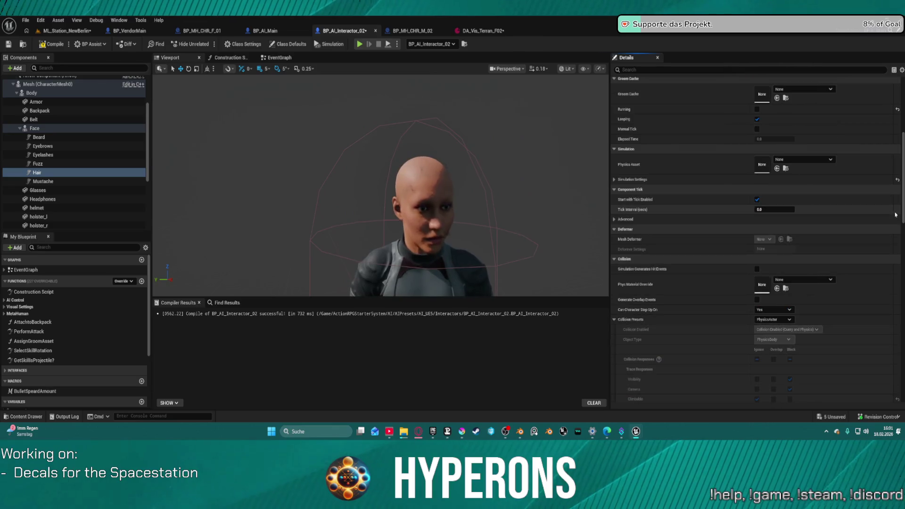
click(93, 172)
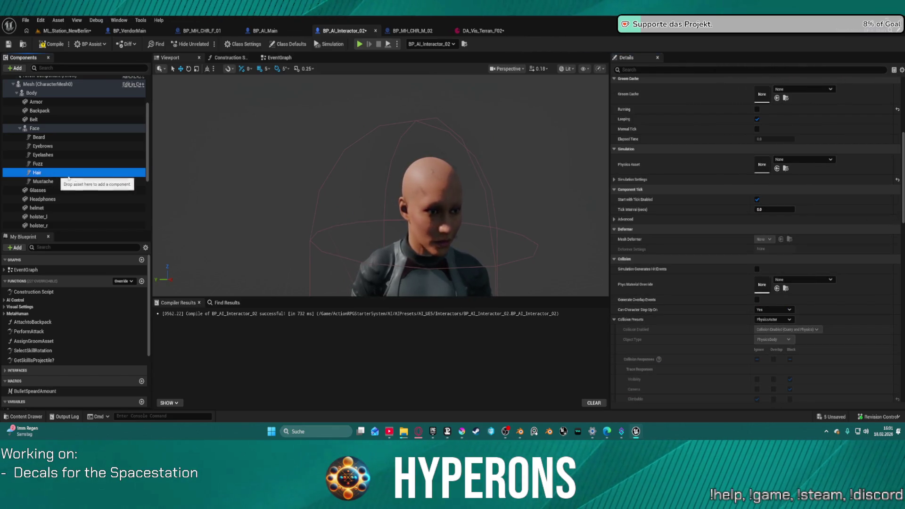
scroll(703, 135, up, 5)
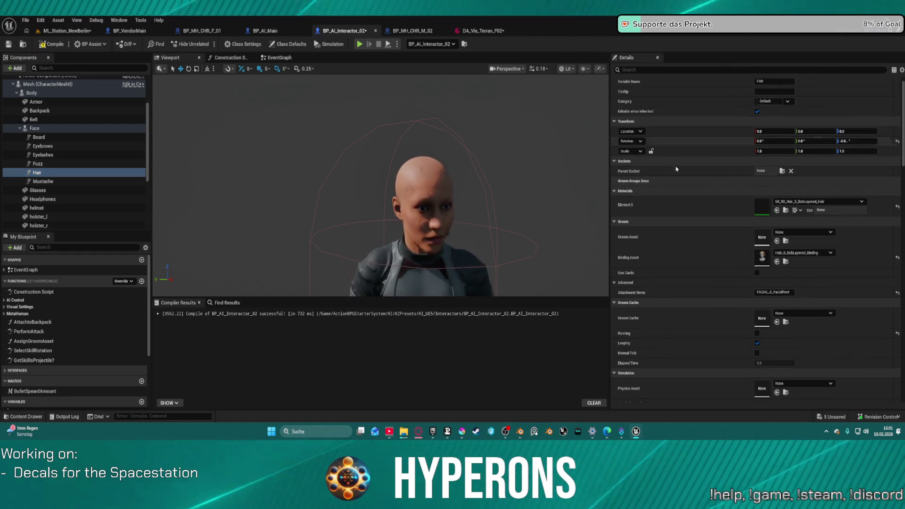
click(700, 243)
key(ctrl+v)
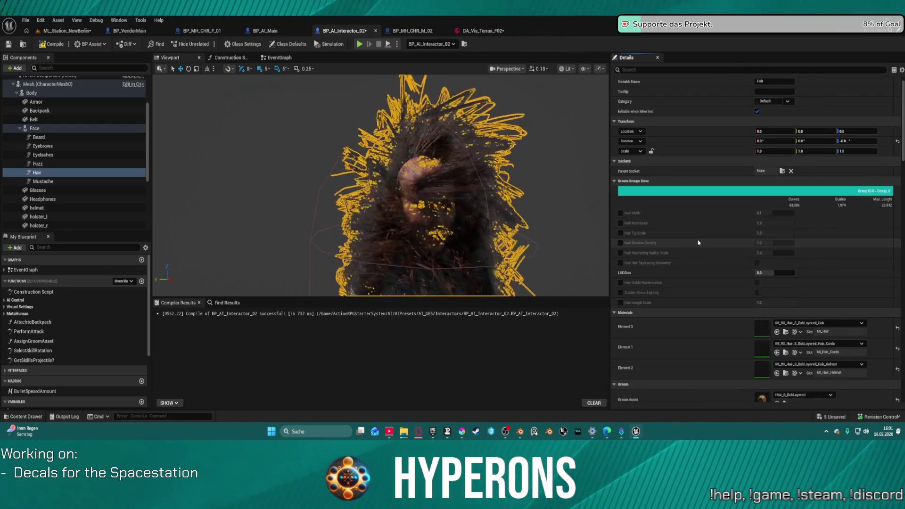
- Clear the hair's binding asset and undo to restore Hair_S_BobLayered_Binding
scroll(684, 231, down, 3)
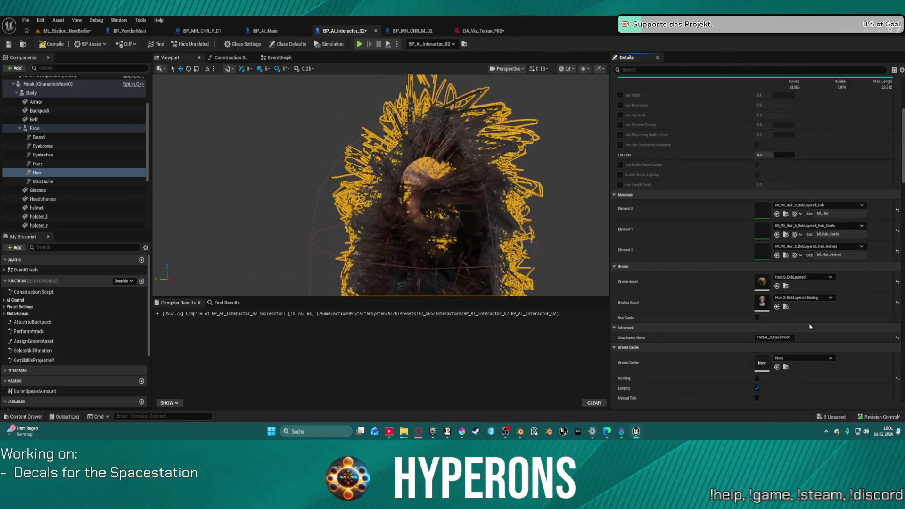
click(897, 303)
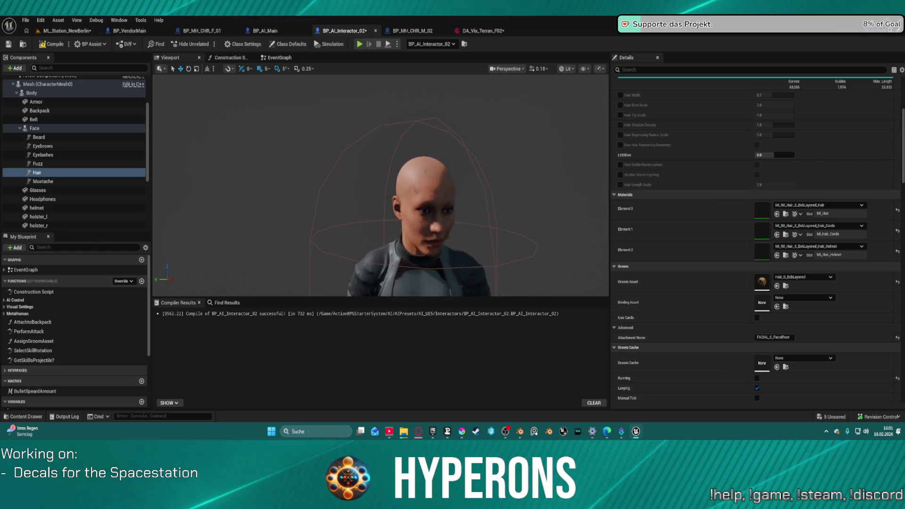
key(ctrl+z)
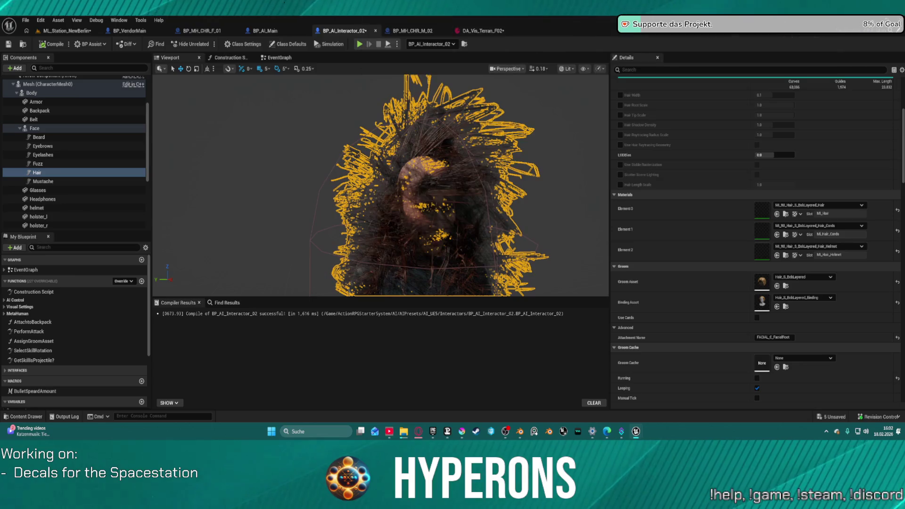
drag(304, 77, 310, 33)
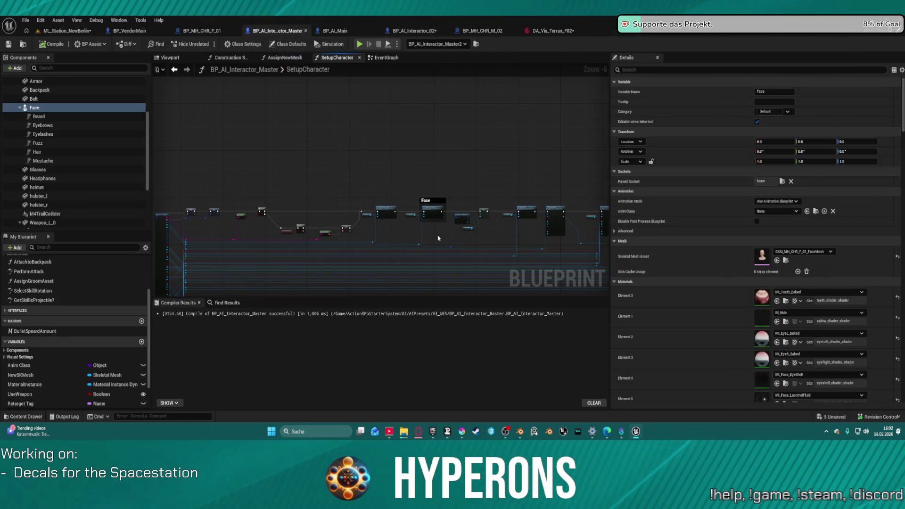
- Pan the master SetupCharacter graph to the Hair Assign New Mesh node and inspect its inputs
scroll(438, 238, up, 2)
drag(438, 238, 163, 118)
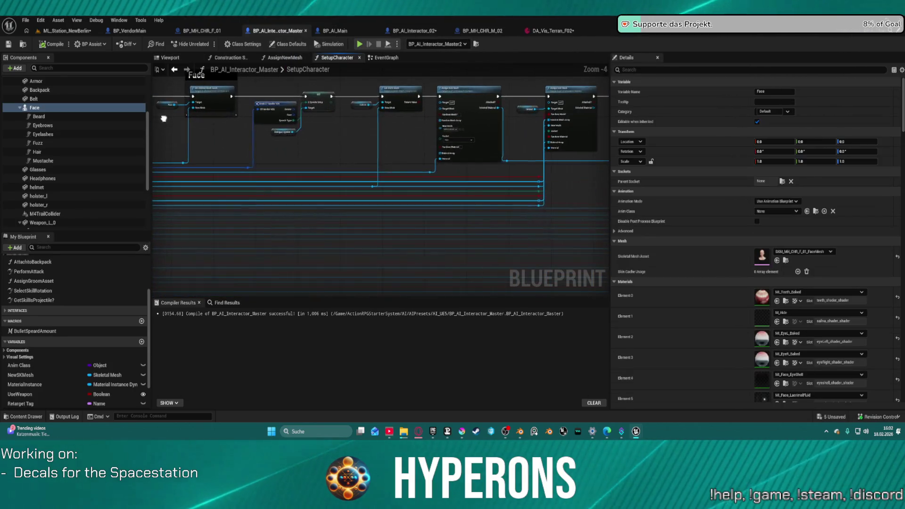
drag(448, 142, 365, 149)
drag(438, 148, 399, 158)
click(437, 165)
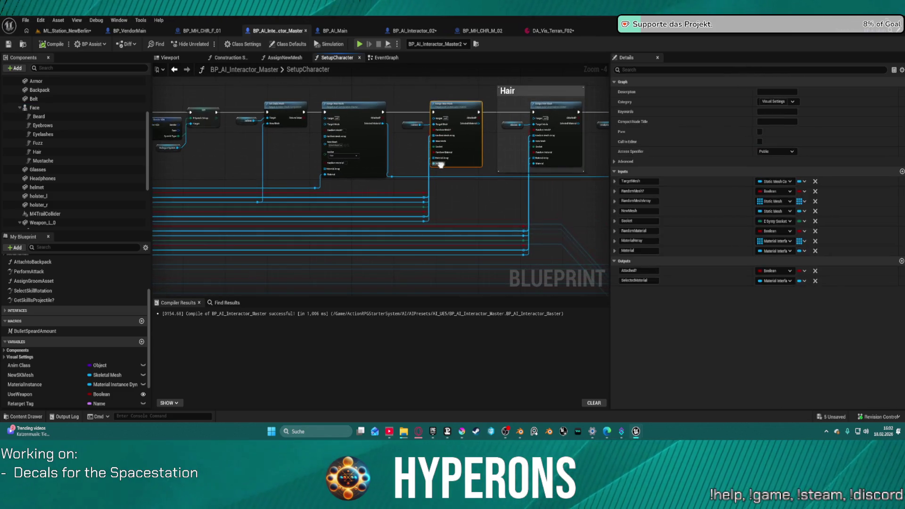
scroll(348, 115, up, 4)
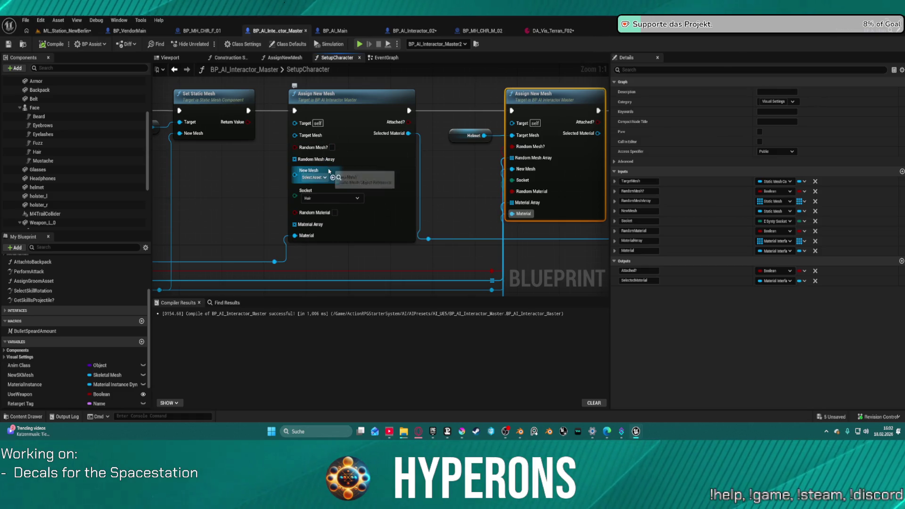
scroll(283, 195, down, 4)
scroll(283, 195, up, 2)
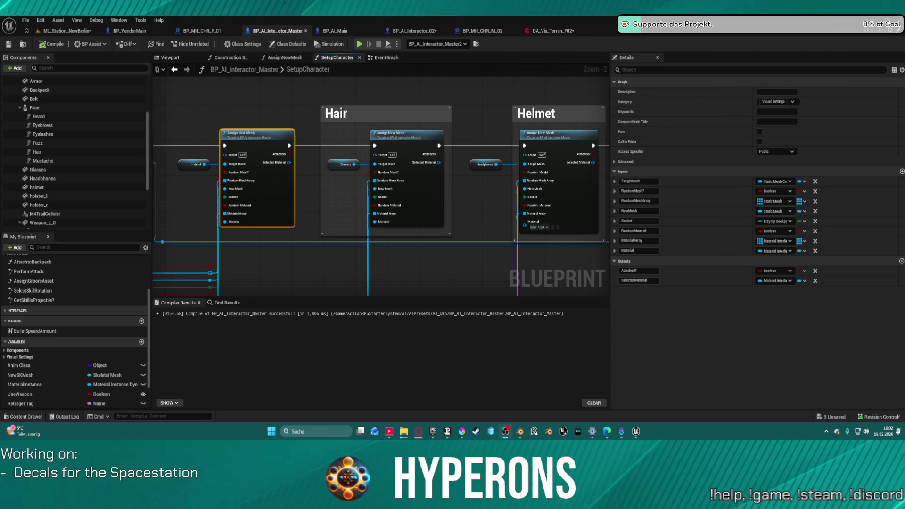
scroll(442, 236, down, 10)
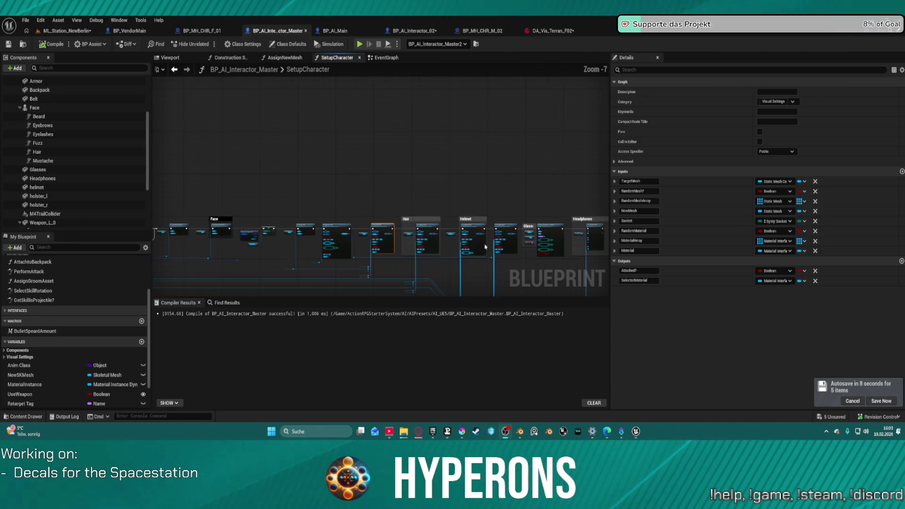
- Pan through SetupCharacter's Face, Hair, Helmet, Backpack, Armor and Belt nodes
mouse_move(442, 236)
mouse_down()
mouse_move(443, 70)
mouse_move(440, 131)
mouse_move(419, 153)
mouse_move(218, 162)
mouse_up()
scroll(358, 169, up, 10)
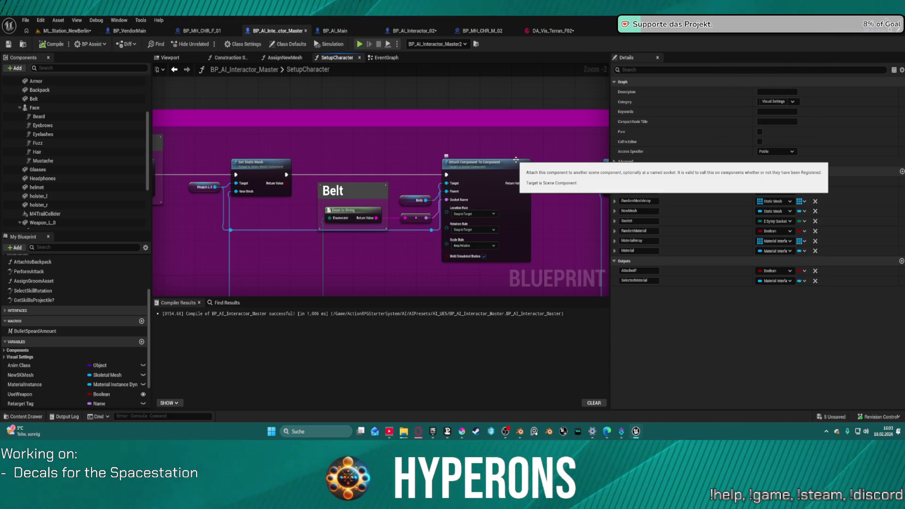
scroll(239, 217, down, 7)
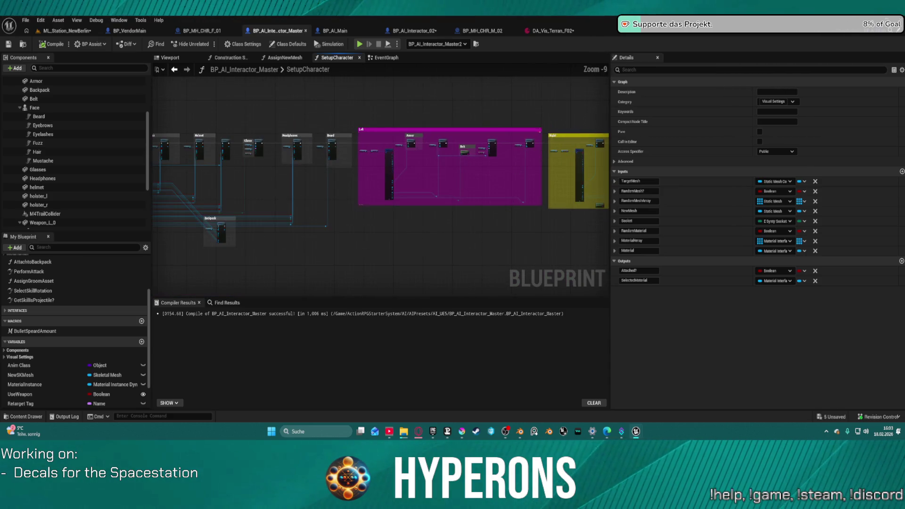
mouse_move(239, 217)
mouse_down()
mouse_move(536, 198)
mouse_move(606, 208)
mouse_up()
drag(297, 208, 606, 204)
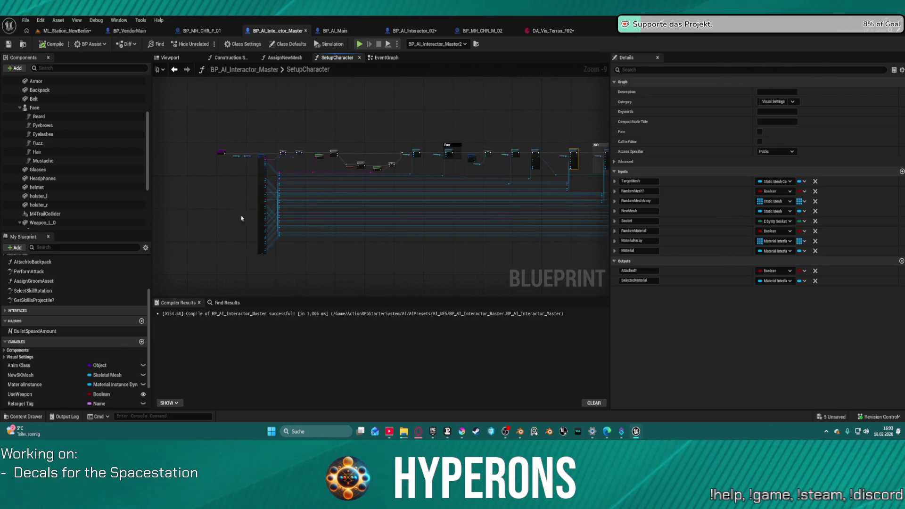
scroll(241, 218, up, 9)
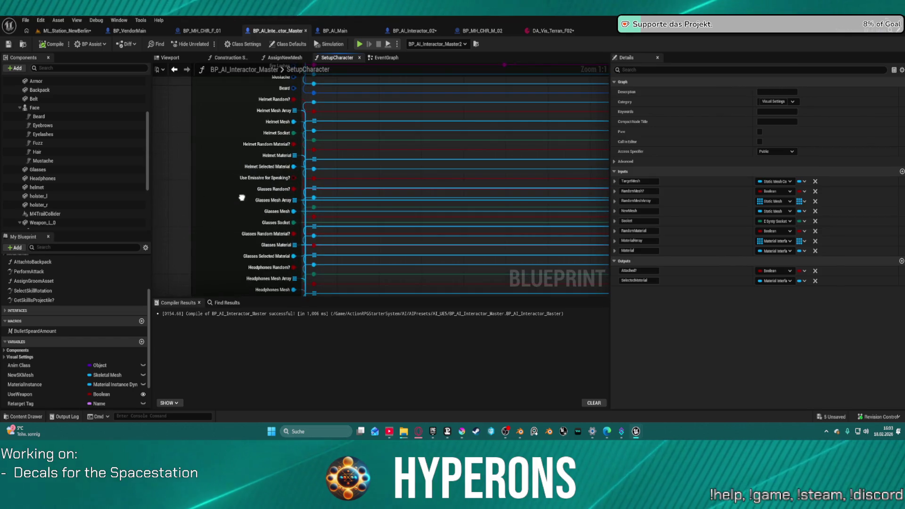
mouse_move(242, 197)
mouse_down()
mouse_move(273, 156)
mouse_move(281, 123)
mouse_move(285, 98)
mouse_move(272, 54)
mouse_up()
drag(283, 283, 267, 85)
scroll(226, 149, down, 6)
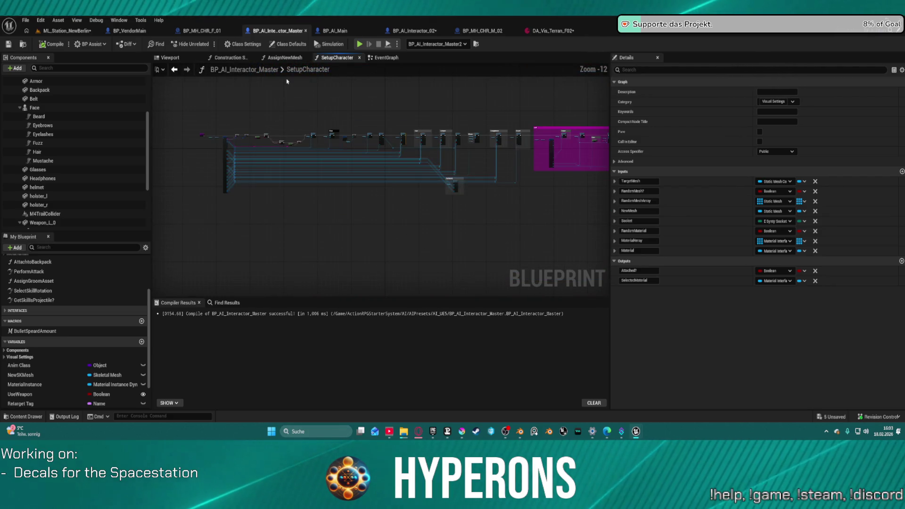
- Look over the AssignNewMesh function graph, then return to SetupCharacter
click(384, 58)
click(307, 58)
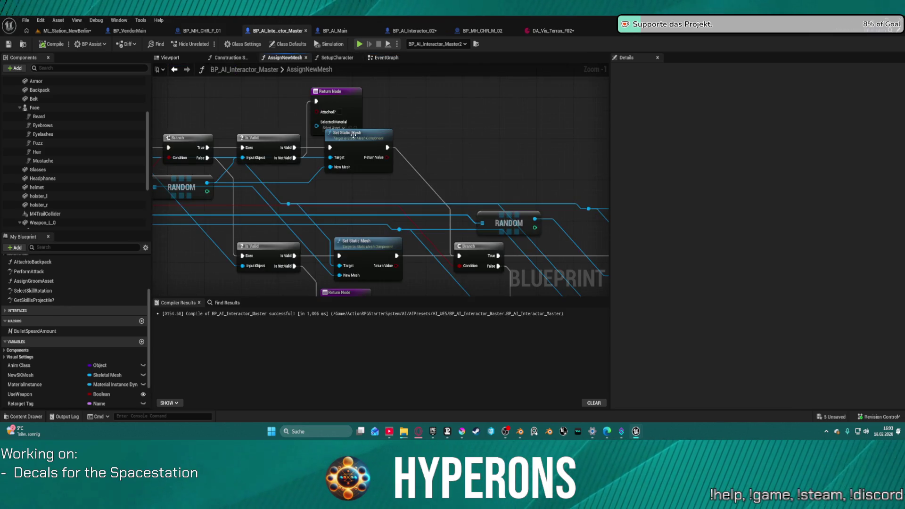
scroll(395, 167, down, 3)
scroll(396, 167, up, 4)
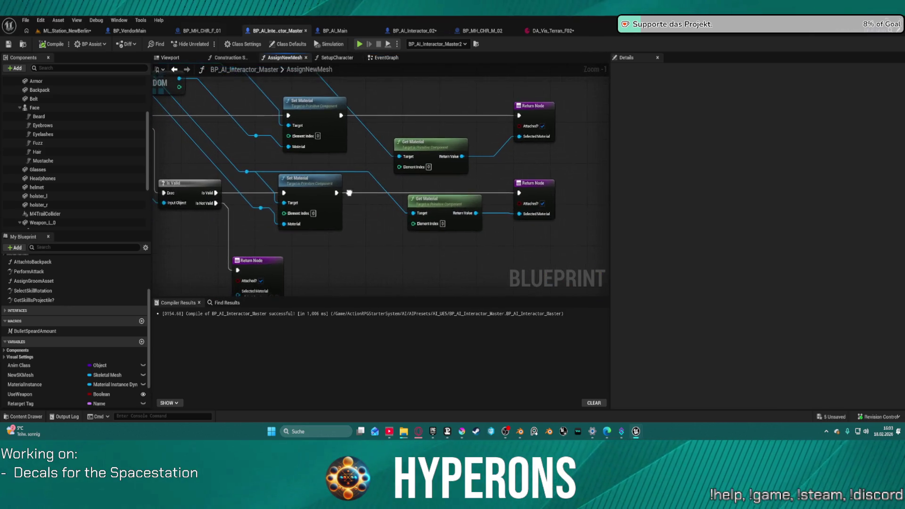
scroll(424, 194, down, 3)
drag(594, 195, 587, 214)
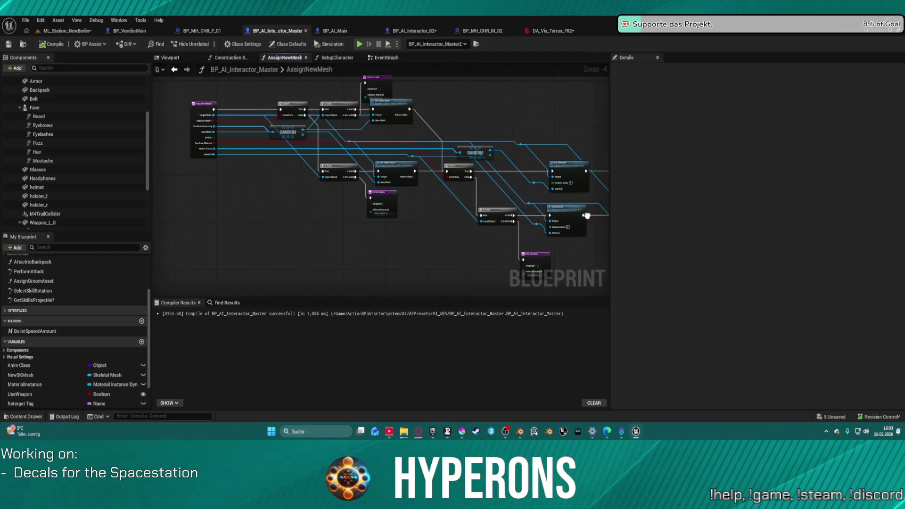
click(350, 59)
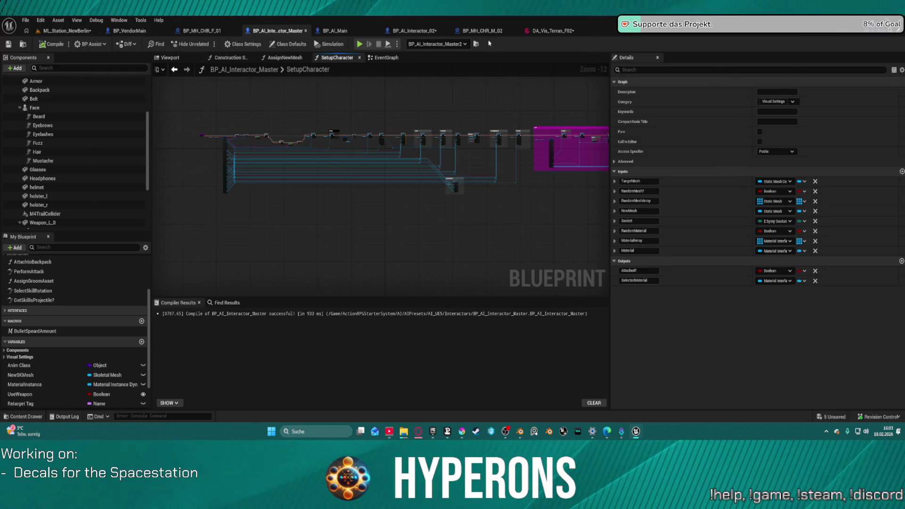
- In BP_AI_Interactor_02, reset the Hair's Element 1 material, then undo the reset
click(411, 31)
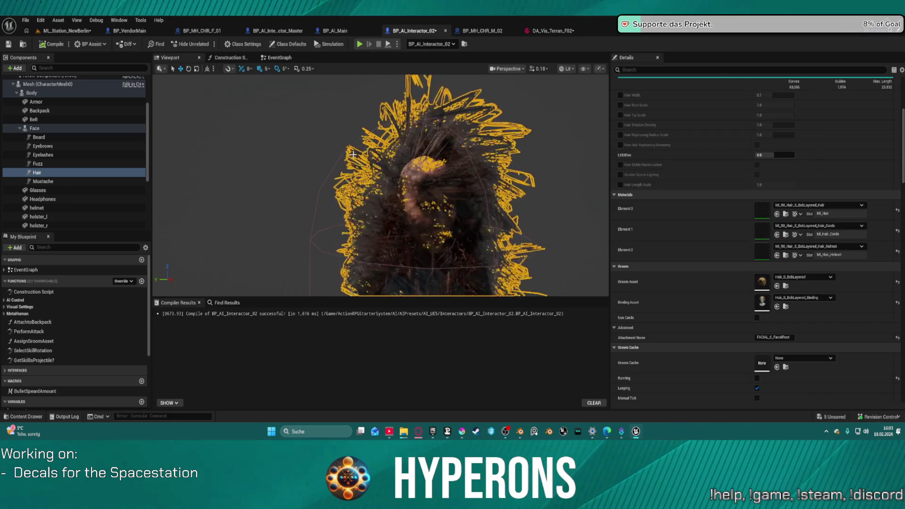
click(75, 173)
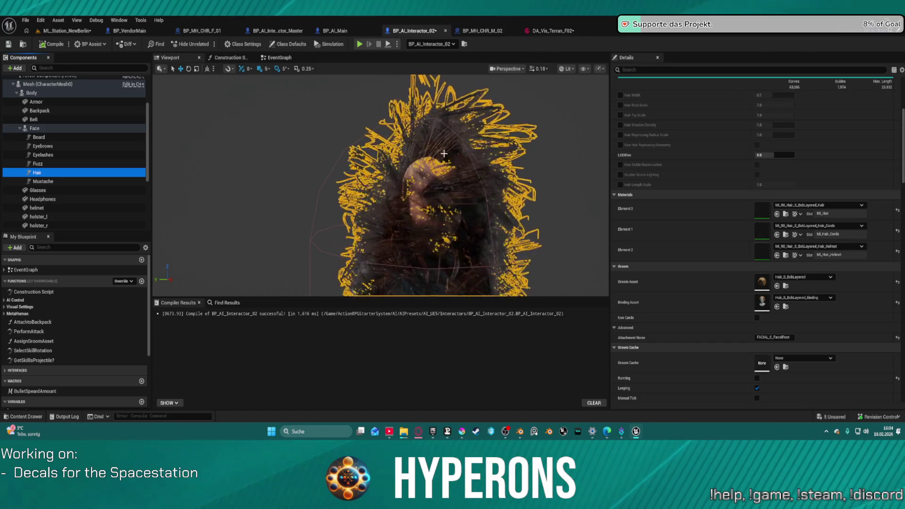
scroll(448, 152, down, 5)
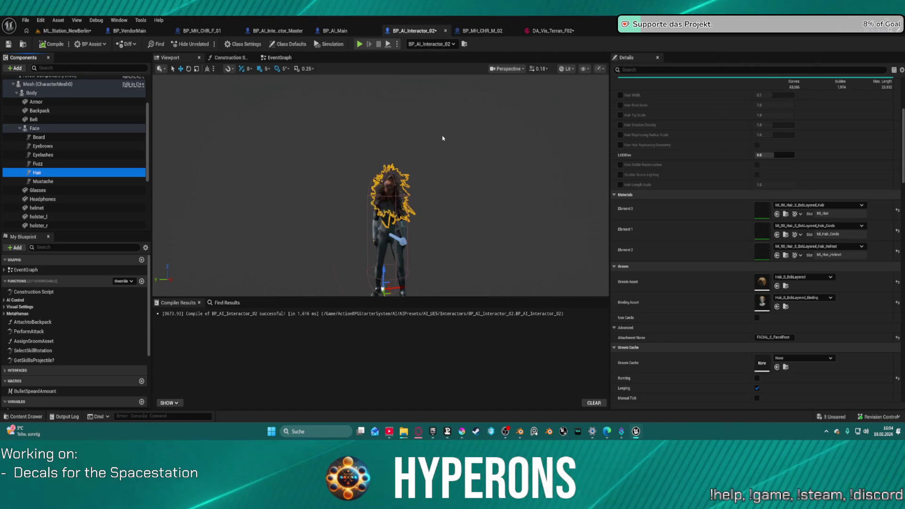
scroll(749, 241, up, 1)
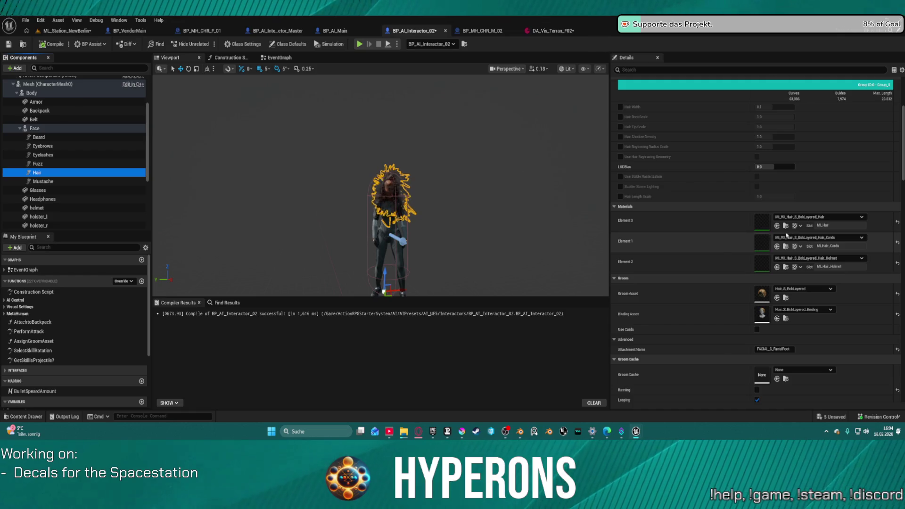
click(899, 243)
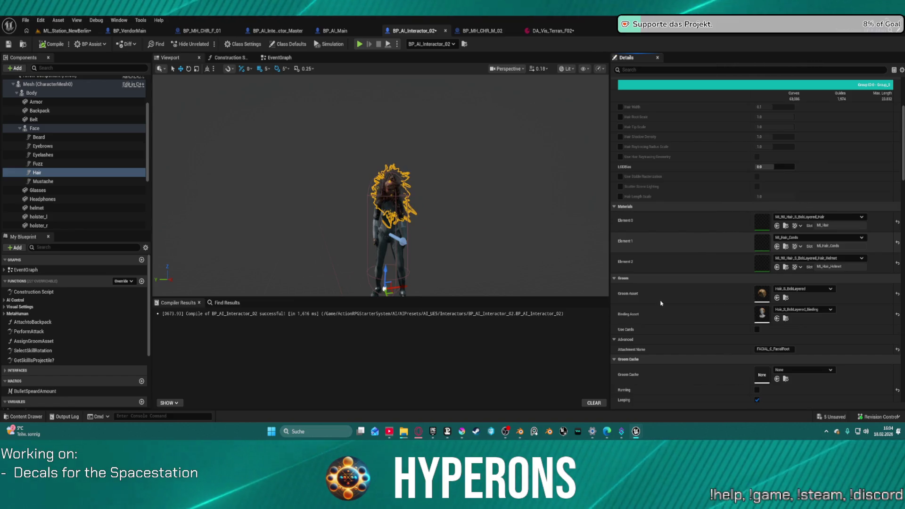
key(ctrl+z)
scroll(811, 286, down, 5)
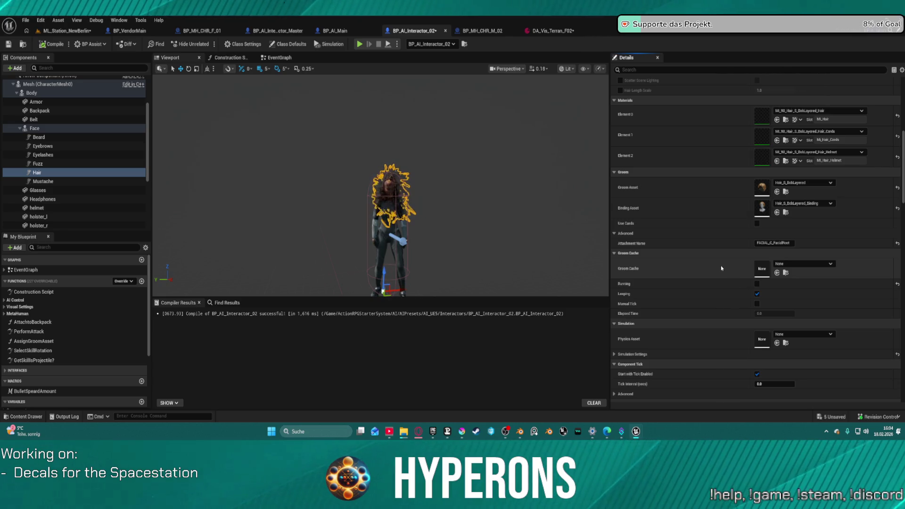
- Save the DA_Via_Terran_F02 data asset
click(333, 30)
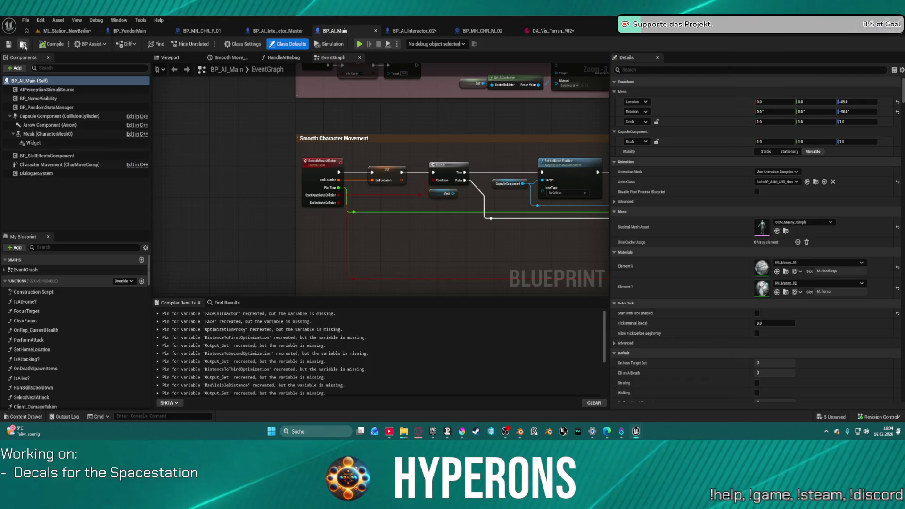
click(22, 45)
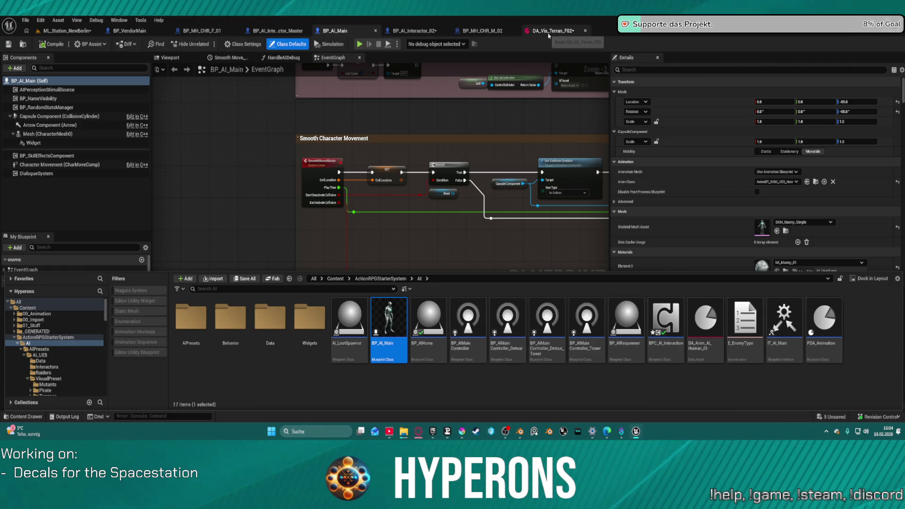
click(467, 32)
click(414, 30)
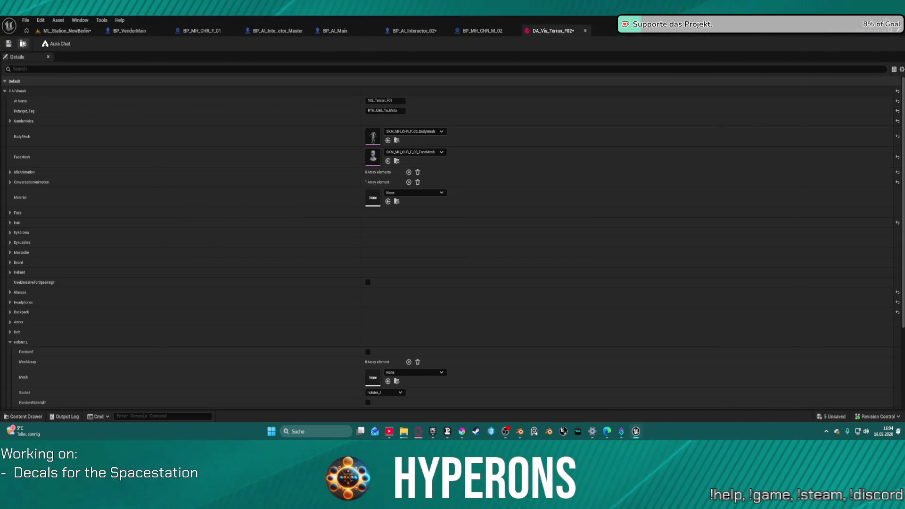
click(10, 44)
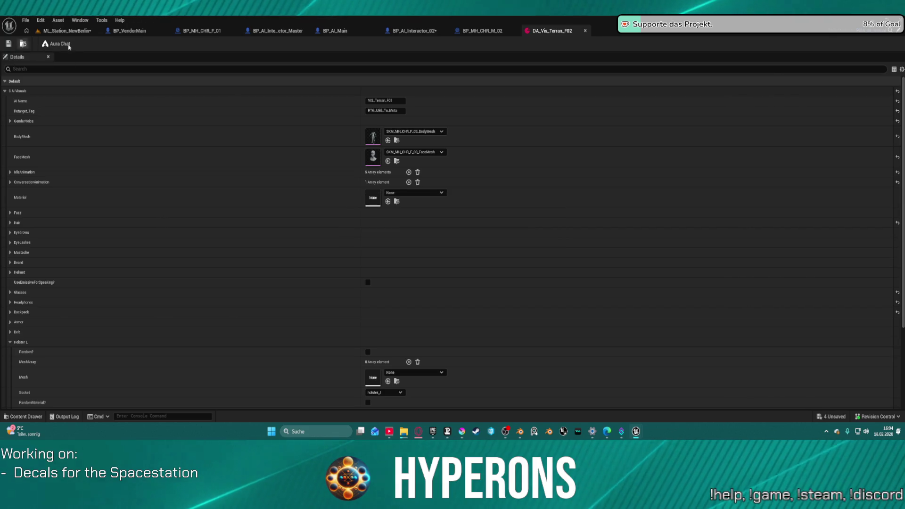
- Recompile BP_AI_Interactor_02 and close its editor, showing the Interactors folder
click(478, 31)
click(413, 30)
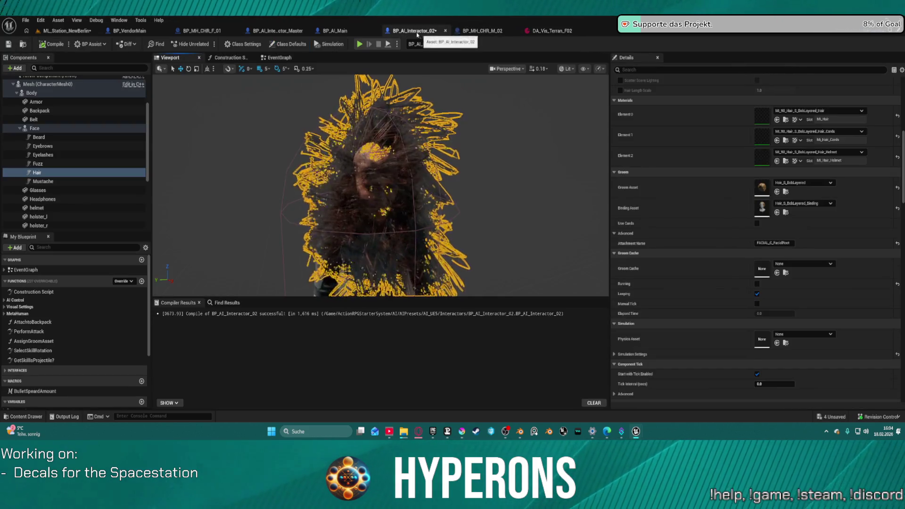
click(51, 44)
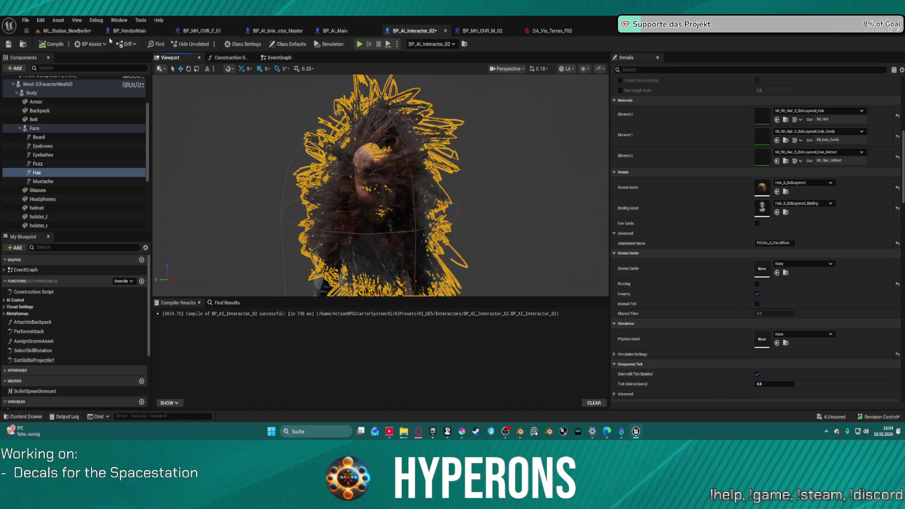
key(ctrl+b)
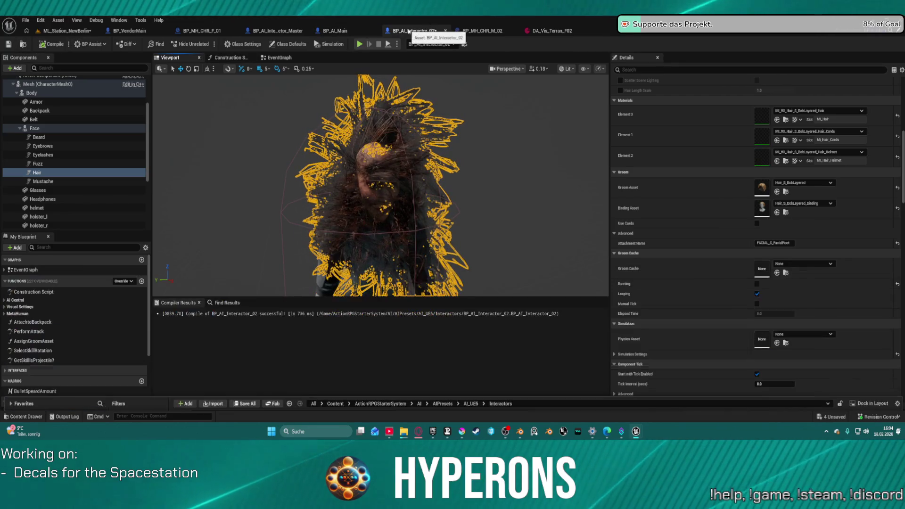
click(445, 31)
key(ctrl+space)
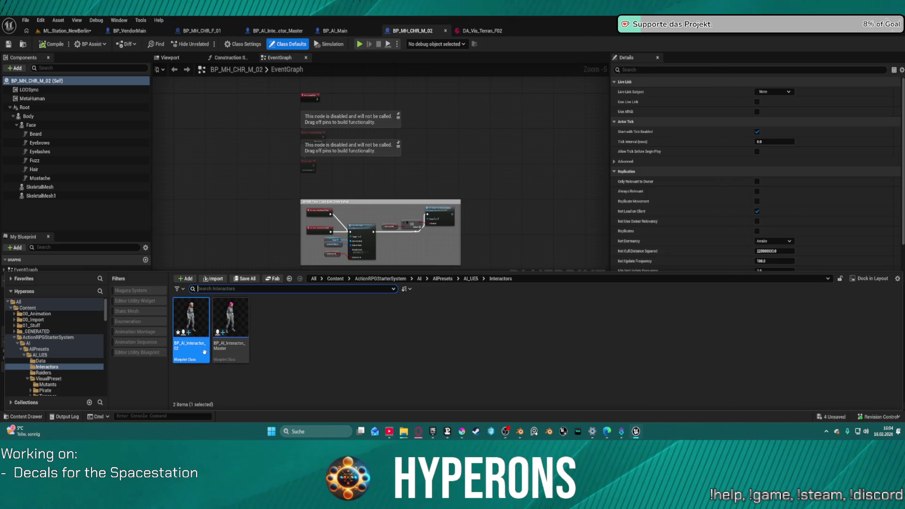
- Reopen BP_AI_Interactor_02, then open BP_AI_RTG from the AIPresets AI_UE5 folder
double_click(198, 331)
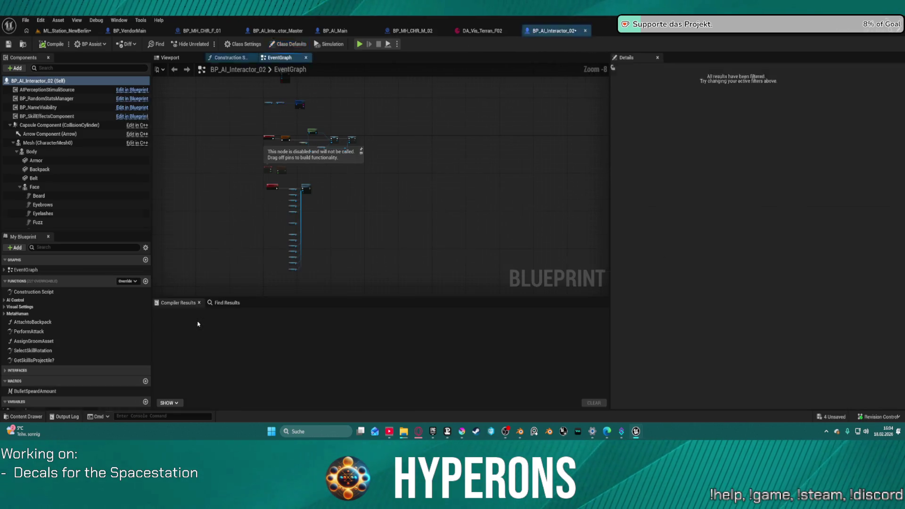
click(170, 58)
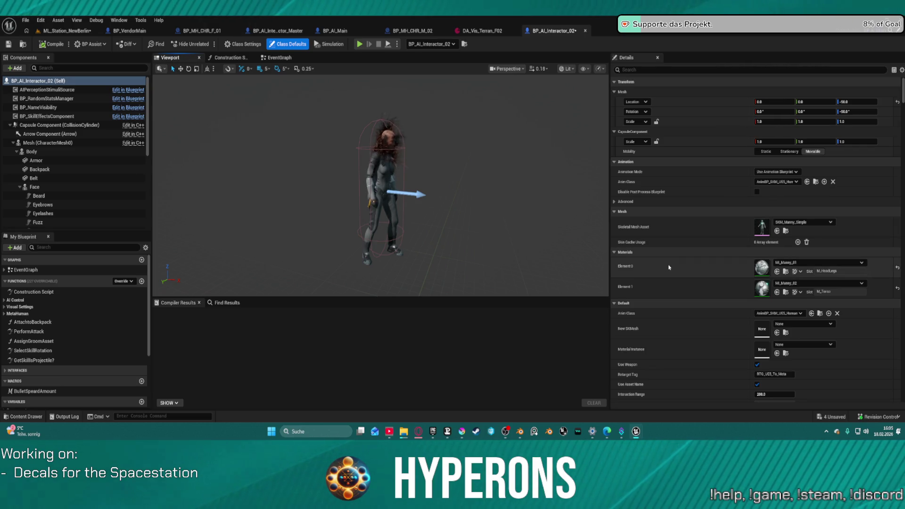
scroll(668, 268, down, 5)
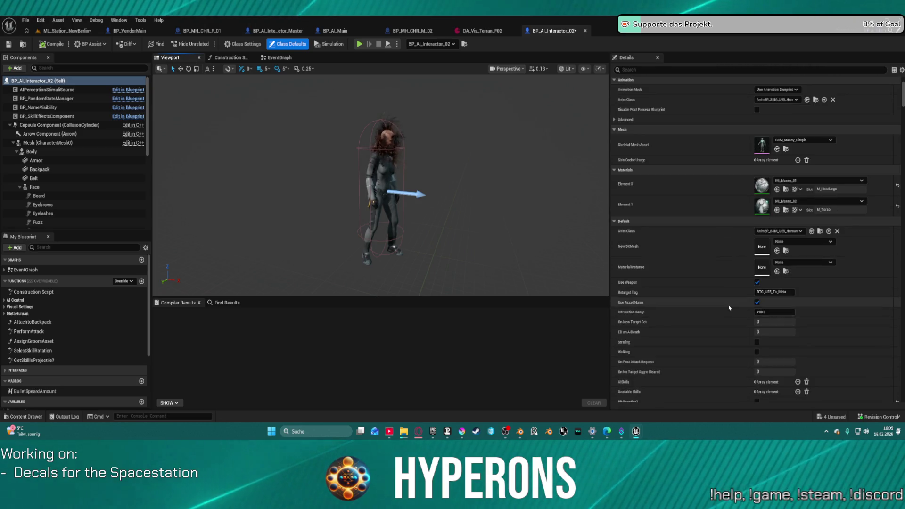
key(ctrl+space)
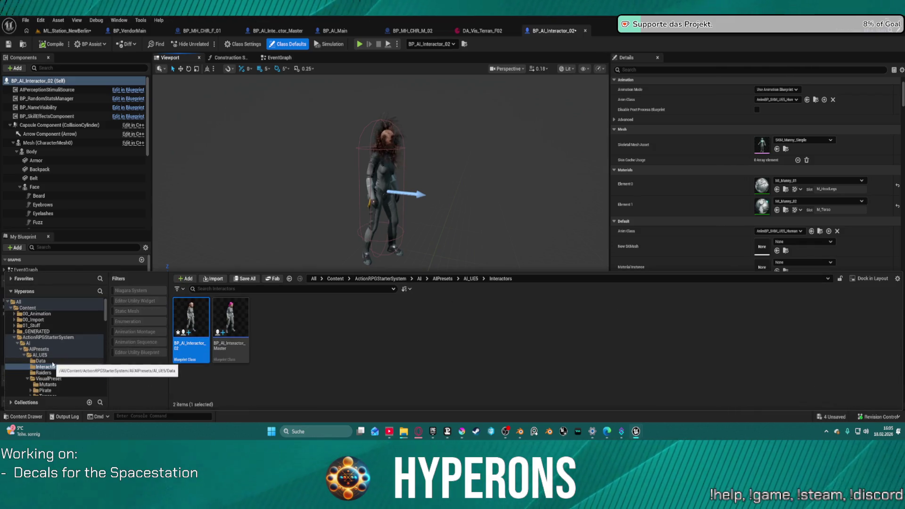
click(48, 362)
click(40, 355)
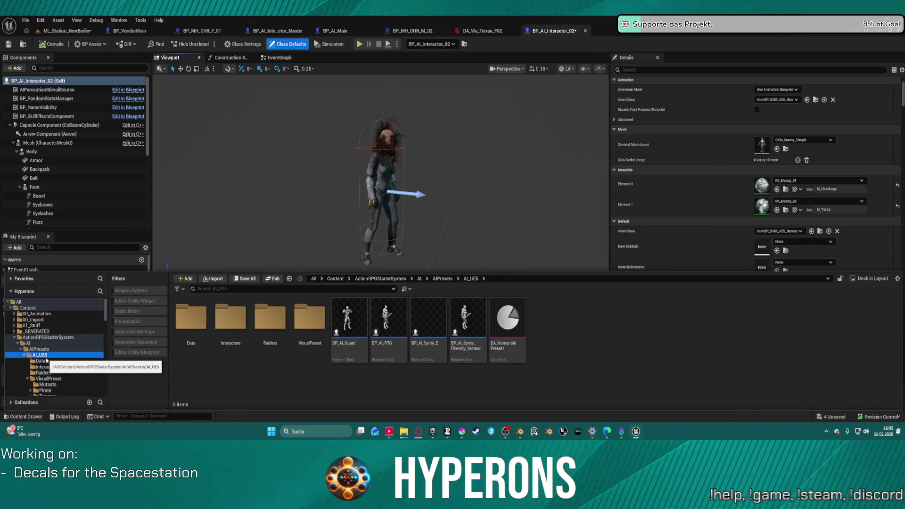
double_click(395, 355)
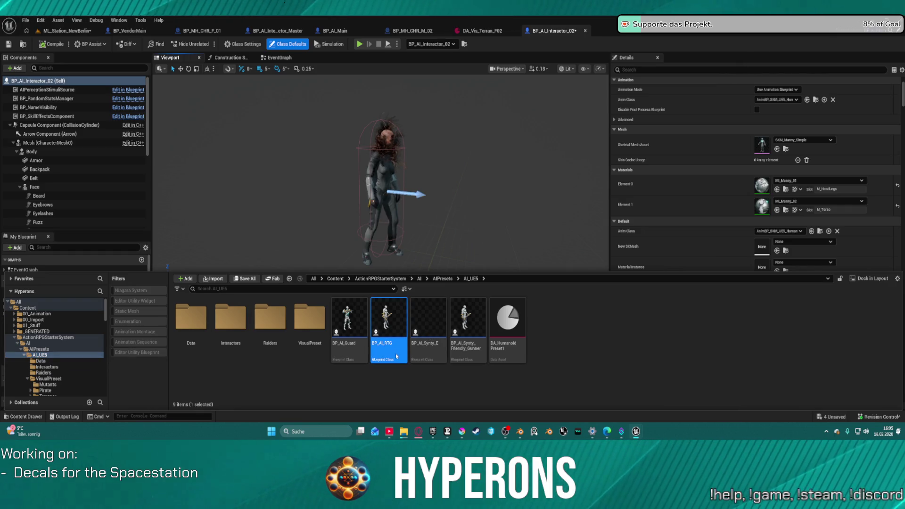
- Open BP_AI_RTG's SetupCharacter function graph from its Setup Character call
scroll(394, 260, down, 5)
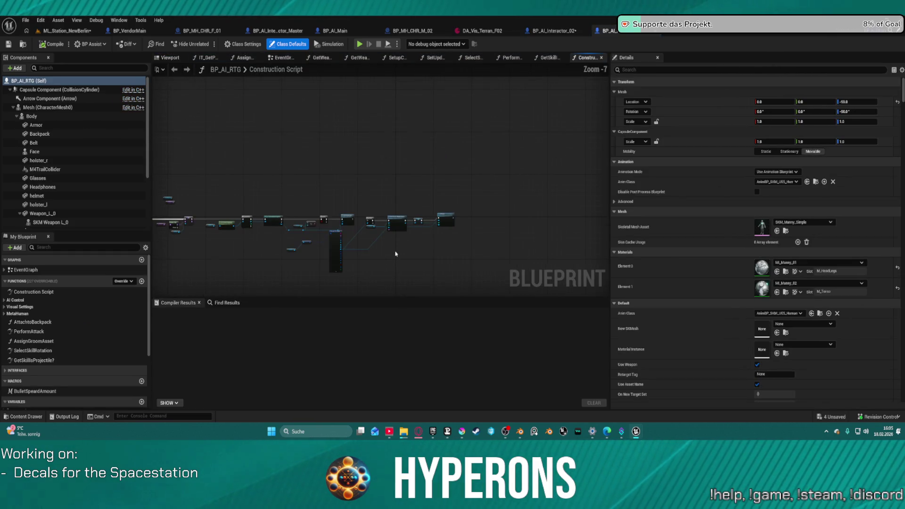
scroll(359, 212, up, 6)
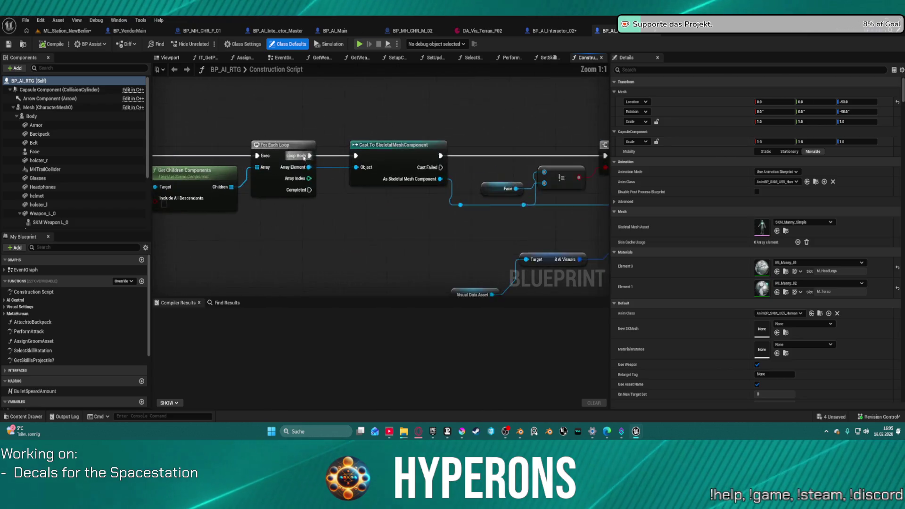
drag(302, 198, 594, 227)
drag(540, 190, 575, 192)
click(430, 173)
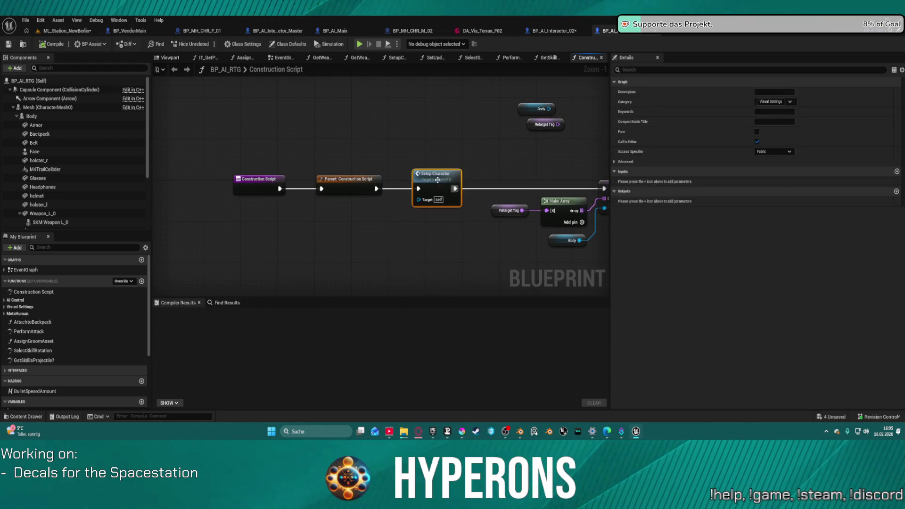
double_click(430, 173)
- Follow the SetupCharacter chain through Glasses, Headphones, Left, Armor and Belt, then inspect the visuals node's pins
scroll(330, 165, down, 9)
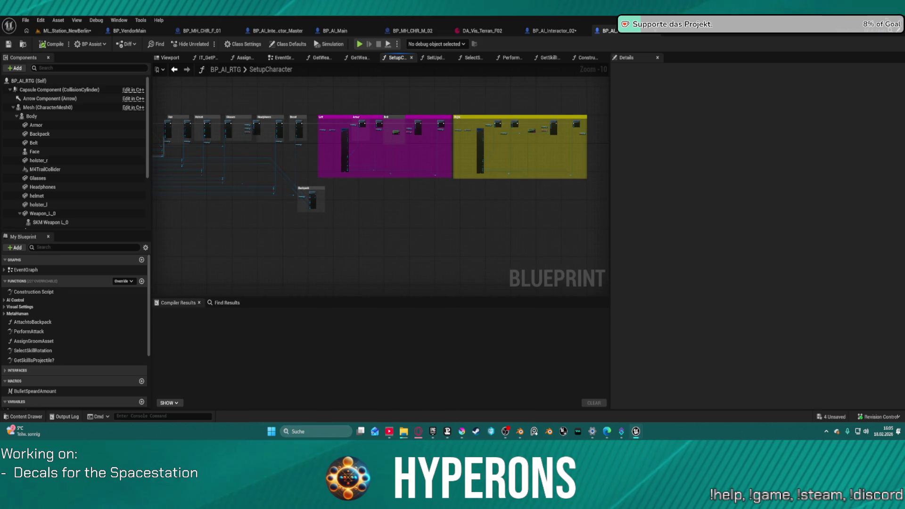
drag(123, 136, 261, 136)
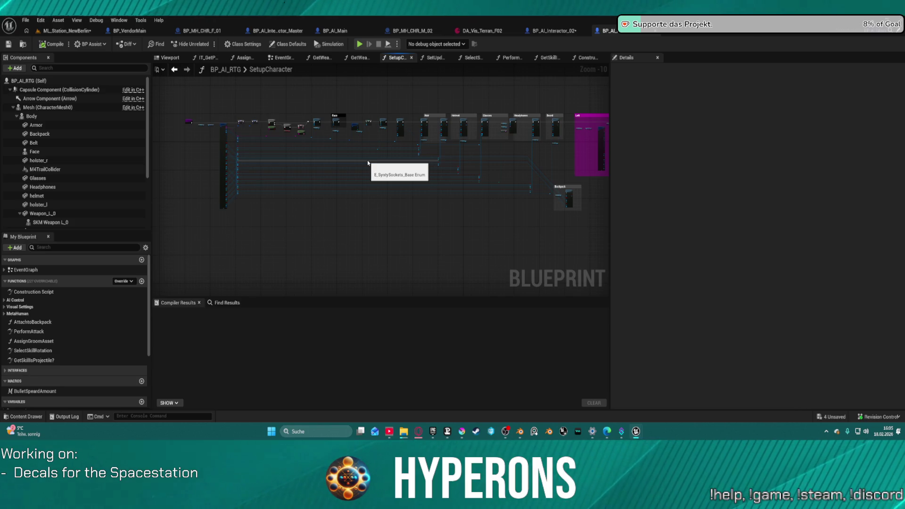
scroll(470, 113, up, 7)
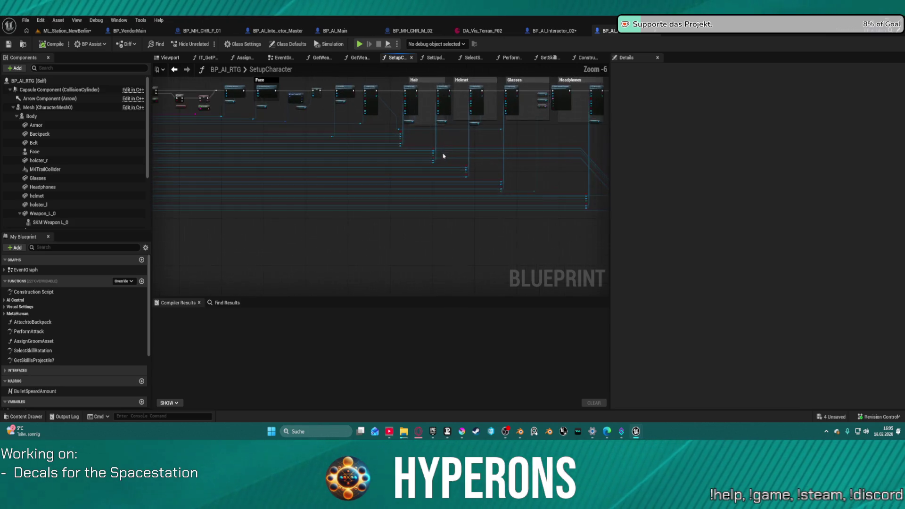
mouse_move(357, 287)
mouse_down()
mouse_move(111, 238)
mouse_move(57, 242)
mouse_move(0, 231)
mouse_up()
drag(518, 198, 189, 198)
scroll(377, 188, down, 2)
scroll(297, 154, down, 3)
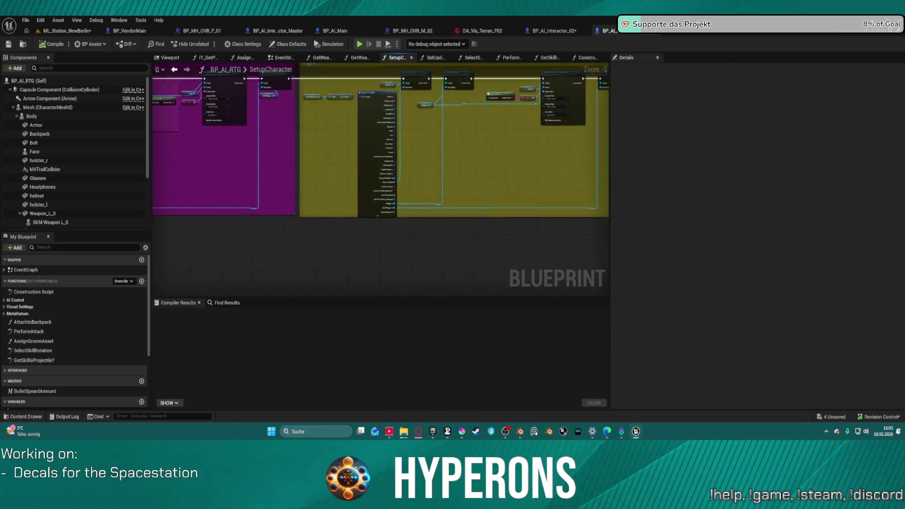
mouse_move(315, 160)
mouse_down()
mouse_move(392, 165)
mouse_move(610, 130)
mouse_up()
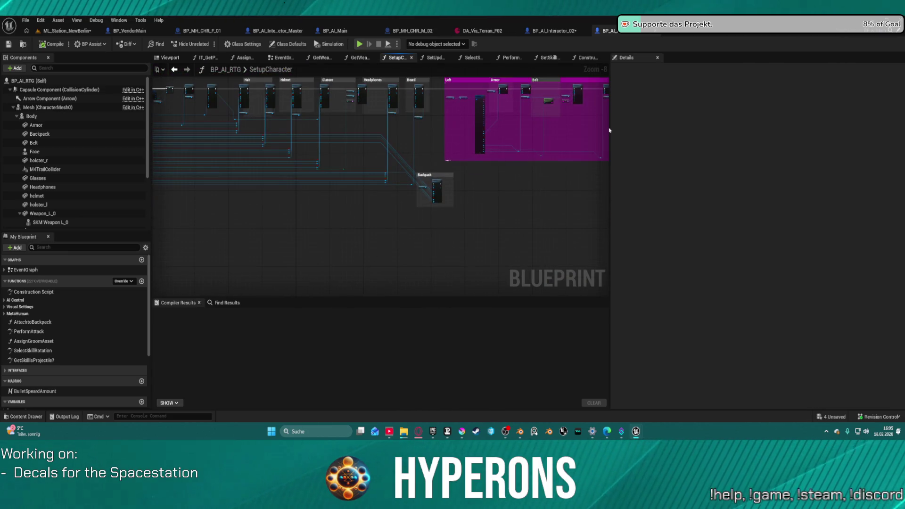
drag(415, 171, 466, 173)
scroll(477, 204, up, 7)
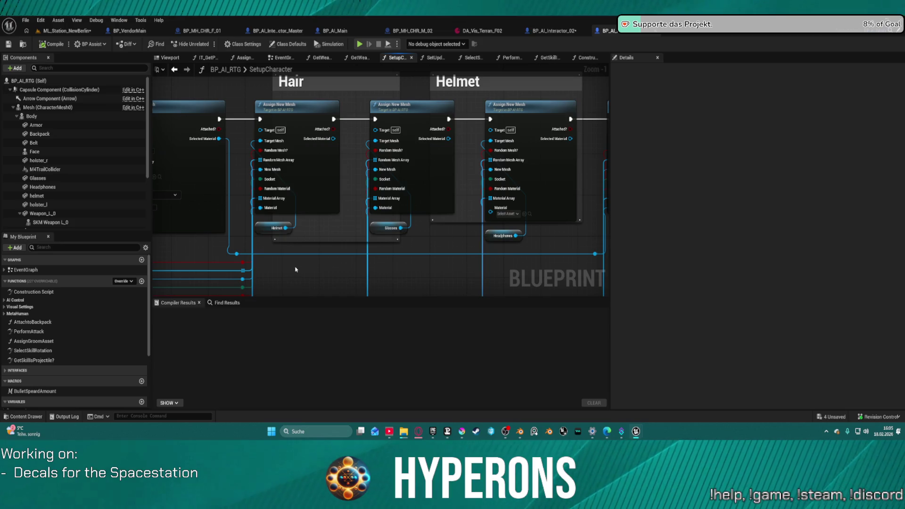
scroll(330, 212, down, 3)
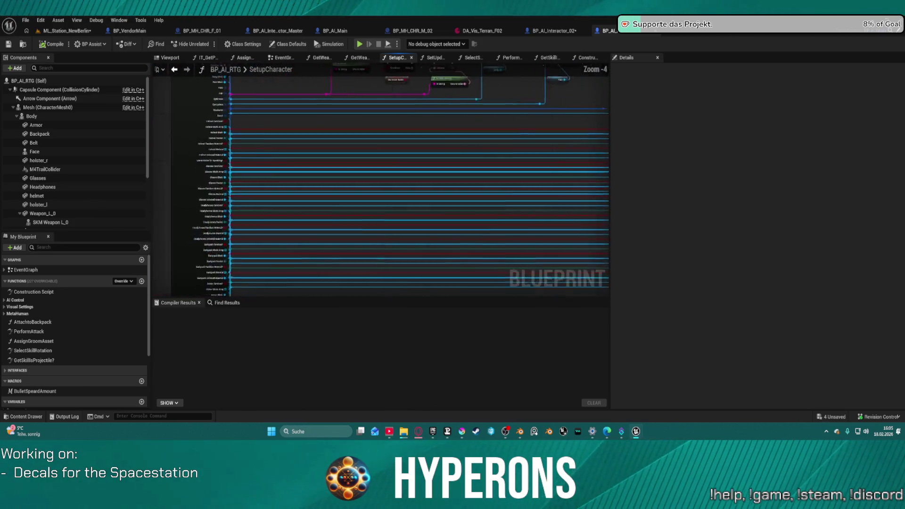
scroll(363, 230, up, 5)
click(363, 231)
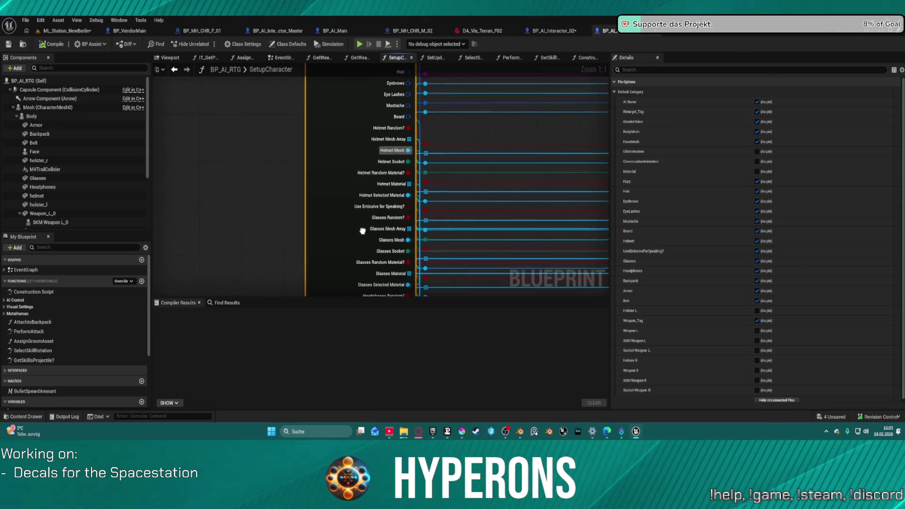
- Feed the Hair output into a new, expanded Break S AI Assign Groom node
mouse_move(362, 231)
mouse_down()
mouse_move(340, 85)
mouse_move(311, 190)
mouse_move(306, 336)
mouse_up()
drag(352, 167, 487, 175)
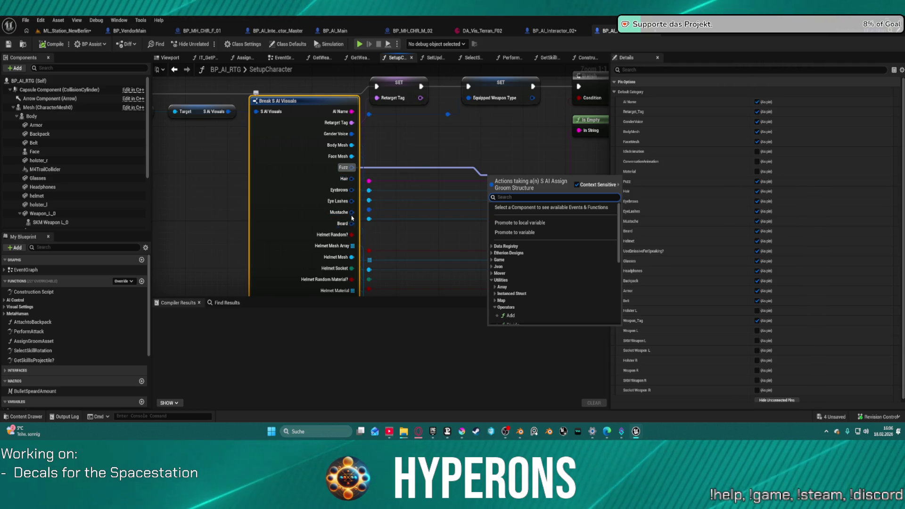
mouse_move(352, 178)
mouse_down()
mouse_move(452, 175)
mouse_move(456, 168)
mouse_up()
text(bre)
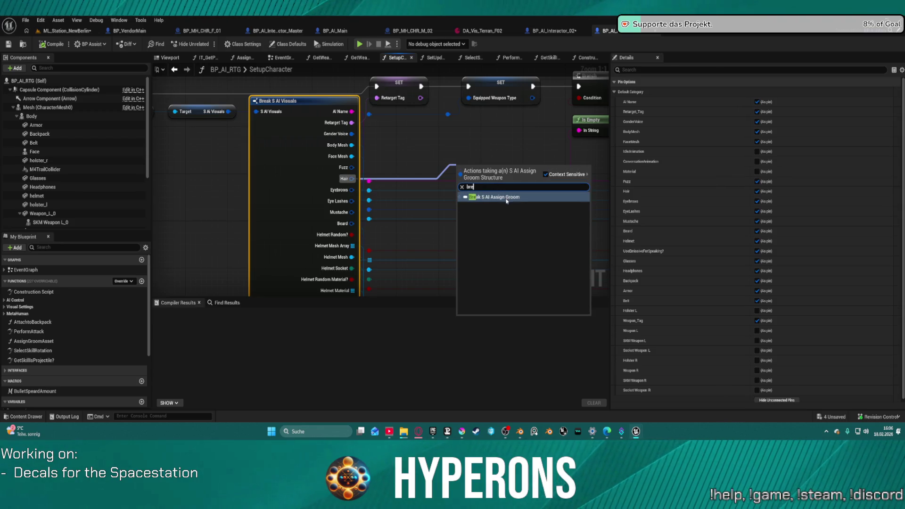
click(507, 197)
drag(499, 189, 483, 166)
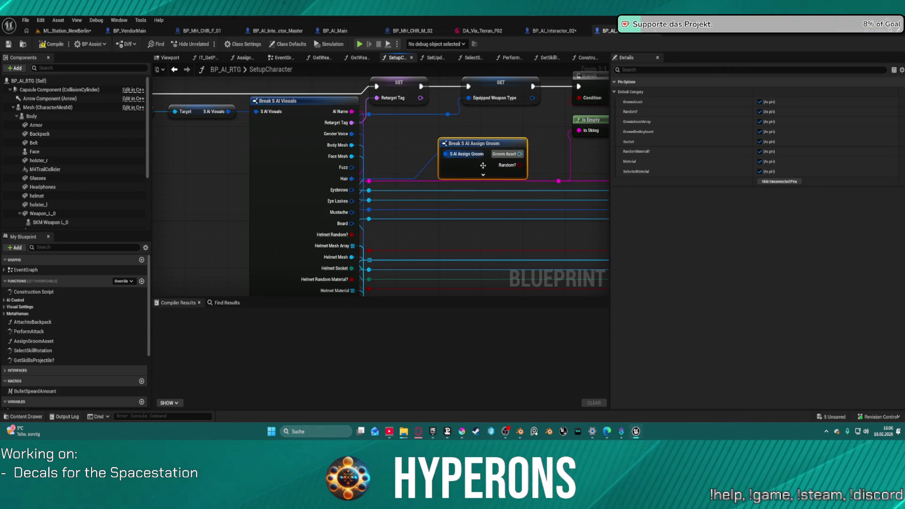
click(483, 175)
drag(576, 205, 370, 210)
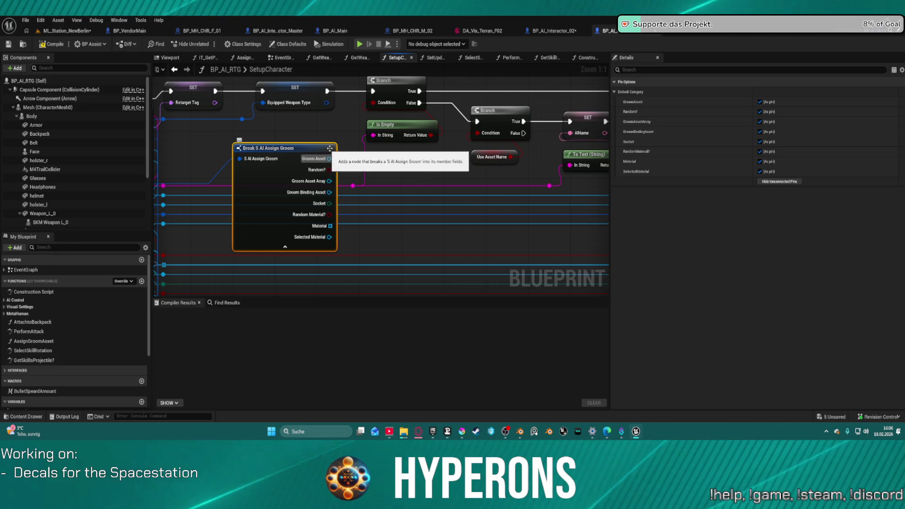
click(552, 31)
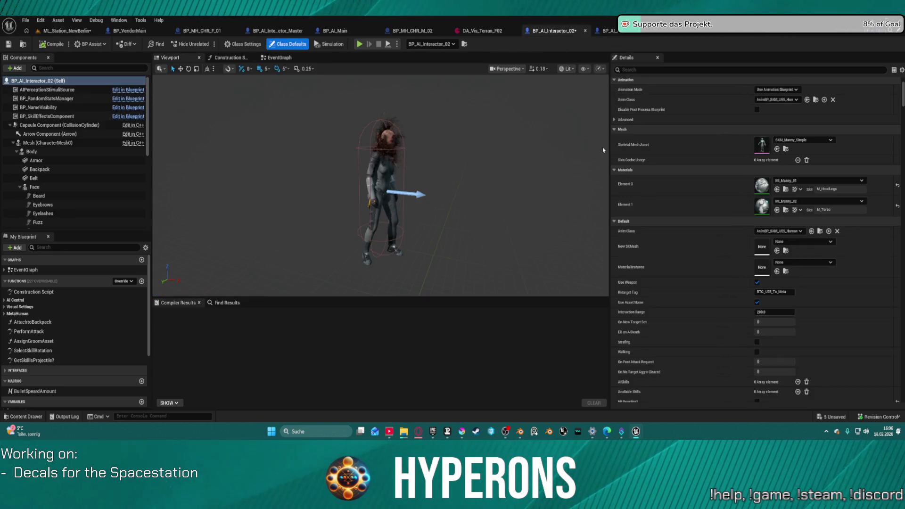
- Clear and undo the Face component's Skeletal Mesh Asset to keep SKM_MH_CHR_F_03_FaceMesh, then show the Construction Script
mouse_move(457, 187)
mouse_down()
mouse_move(456, 156)
mouse_move(471, 163)
mouse_move(472, 139)
mouse_move(493, 141)
mouse_move(488, 175)
mouse_move(488, 151)
mouse_up()
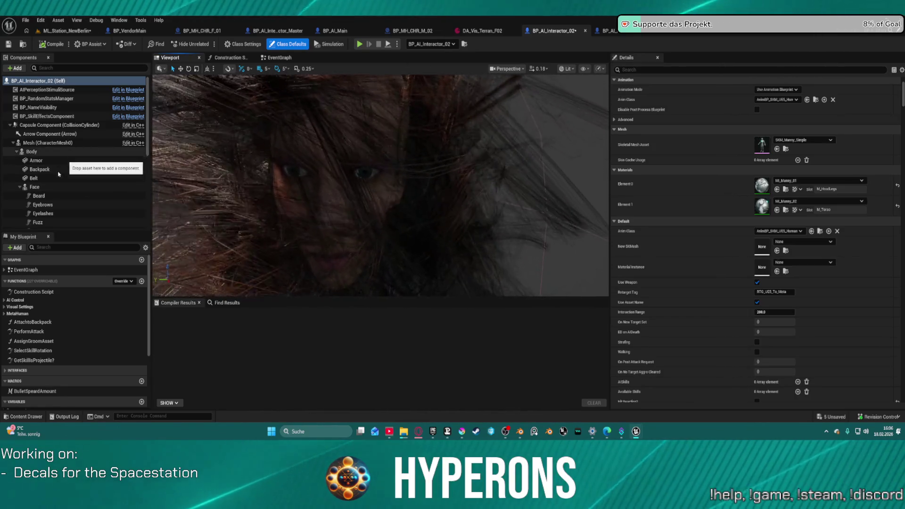
click(55, 189)
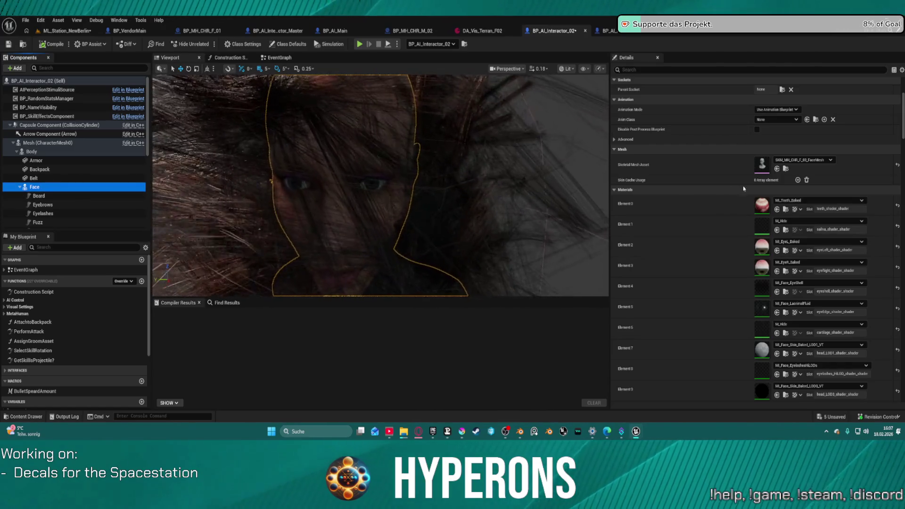
click(899, 167)
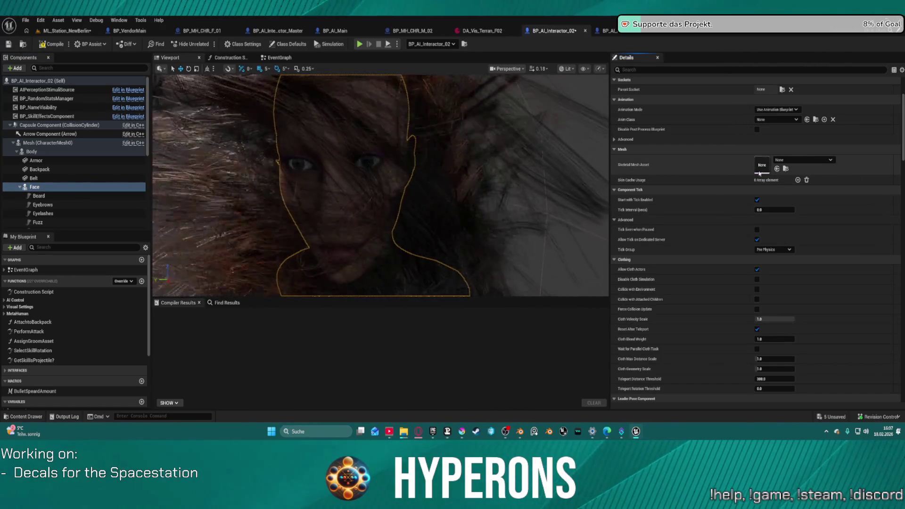
key(ctrl+z)
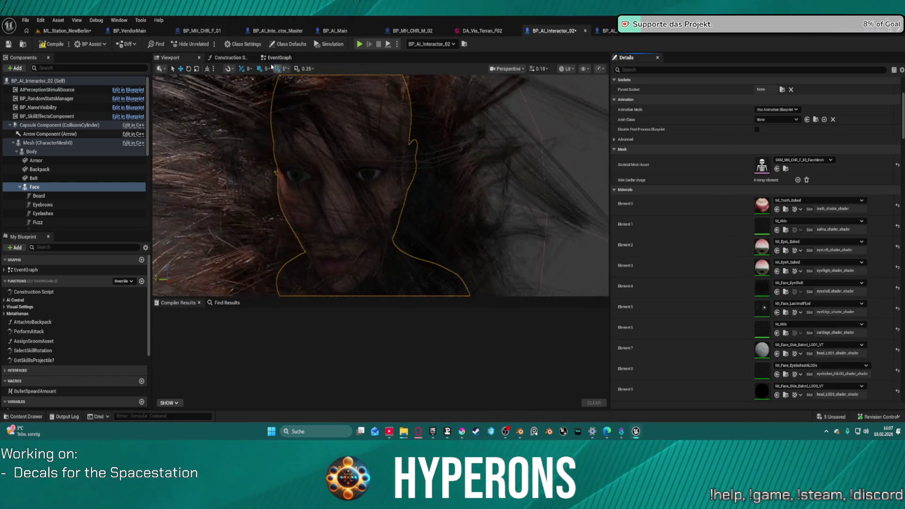
click(248, 59)
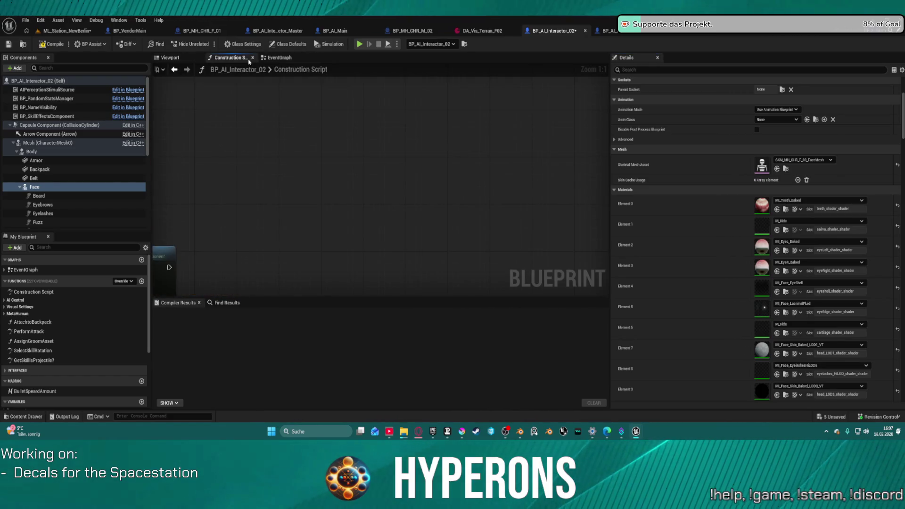
- Compile BP_AI_Interactor_02 and switch to BP_AI_Interactor_Master's SetupCharacter graph
click(53, 45)
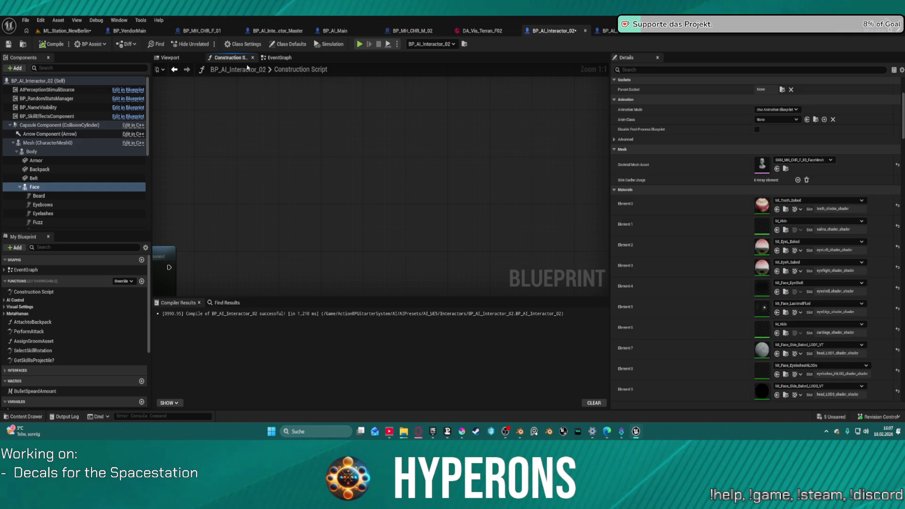
click(278, 31)
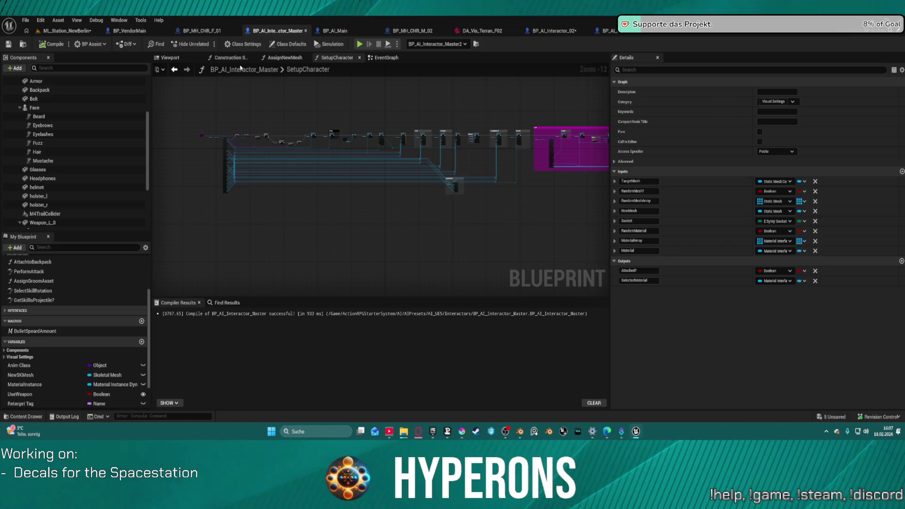
double_click(300, 72)
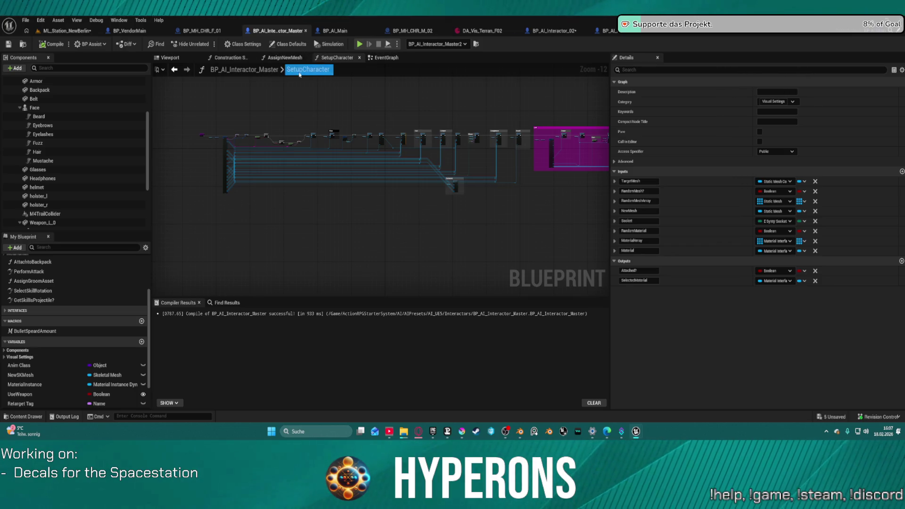
click(228, 58)
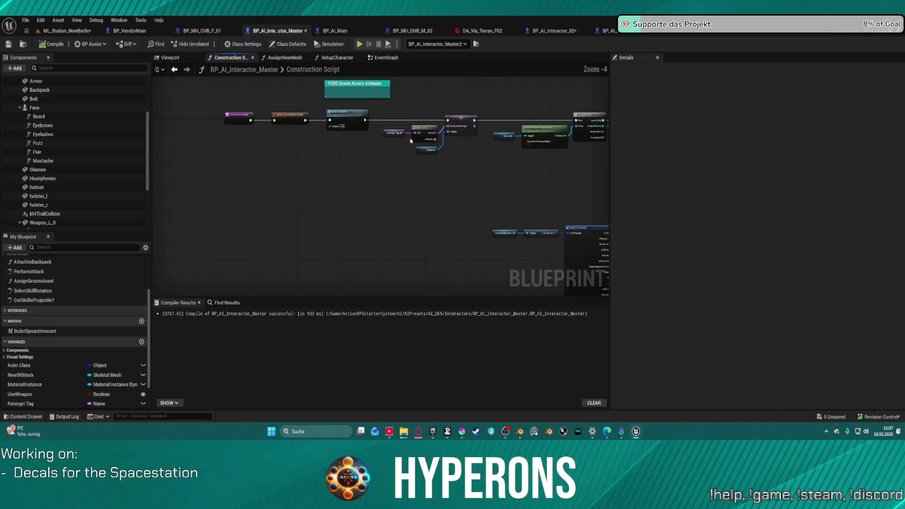
scroll(411, 140, up, 2)
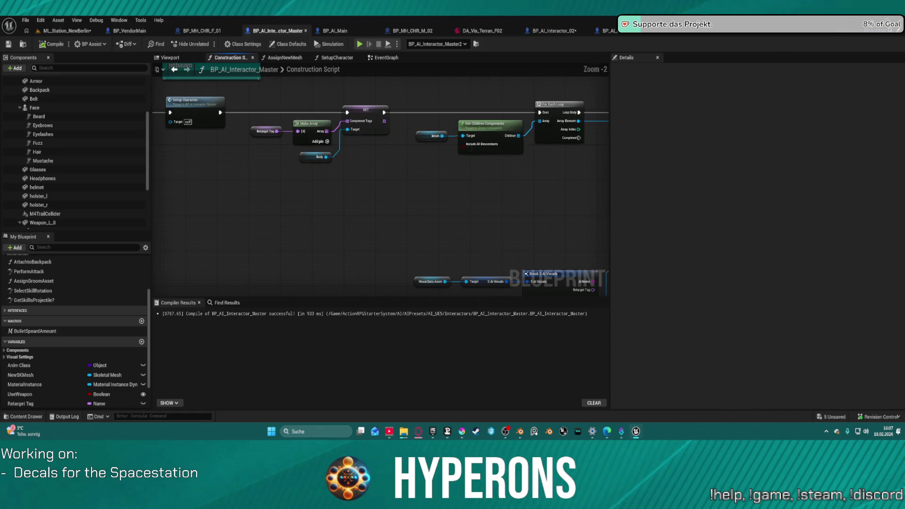
mouse_move(519, 226)
mouse_down()
mouse_move(382, 217)
mouse_move(189, 240)
mouse_move(189, 156)
mouse_move(150, 145)
mouse_move(351, 90)
mouse_move(362, 71)
mouse_move(360, 149)
mouse_move(408, 155)
mouse_move(396, 158)
mouse_up()
scroll(347, 92, up, 2)
double_click(392, 158)
scroll(392, 166, up, 12)
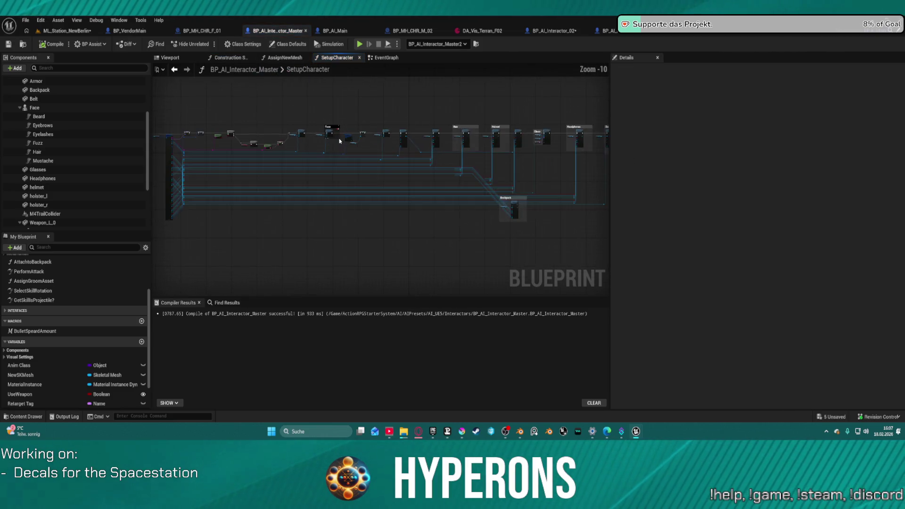
mouse_move(292, 201)
mouse_down()
mouse_move(572, 218)
mouse_move(706, 207)
mouse_move(644, 204)
mouse_up()
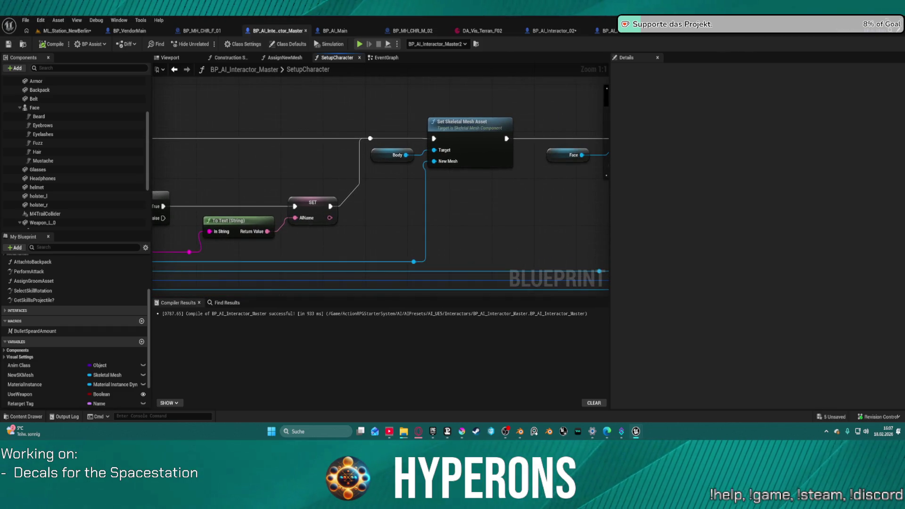
drag(563, 152, 557, 157)
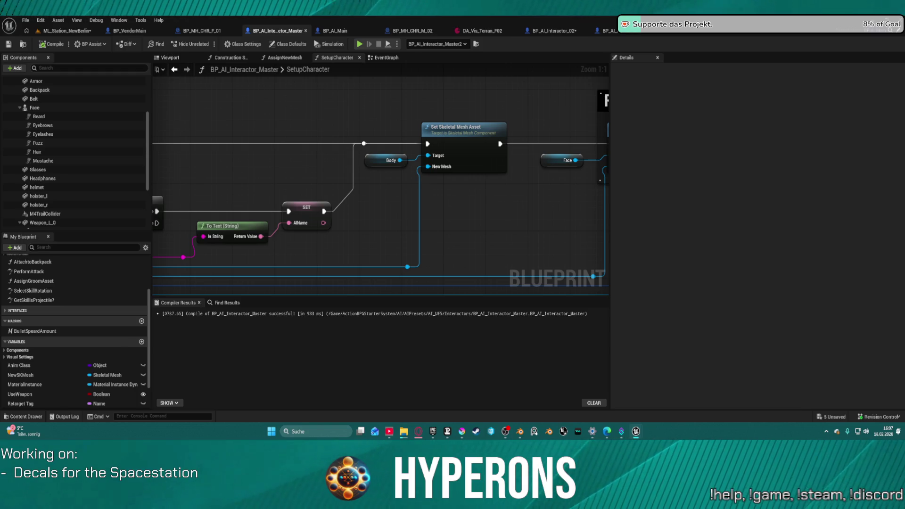
click(698, 31)
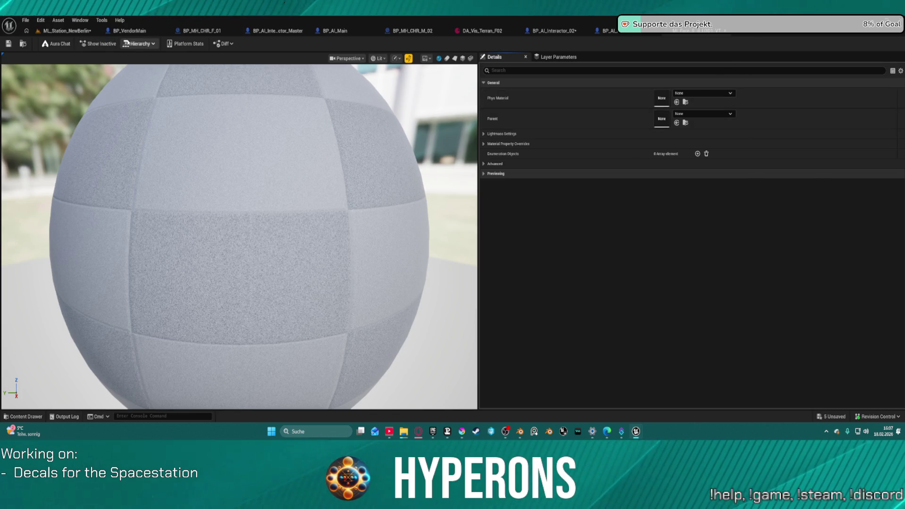
- Open MI_Face_Skin_Baked_LOD3_VT and move between it and its LOD1 parent via the Hierarchy list
click(129, 44)
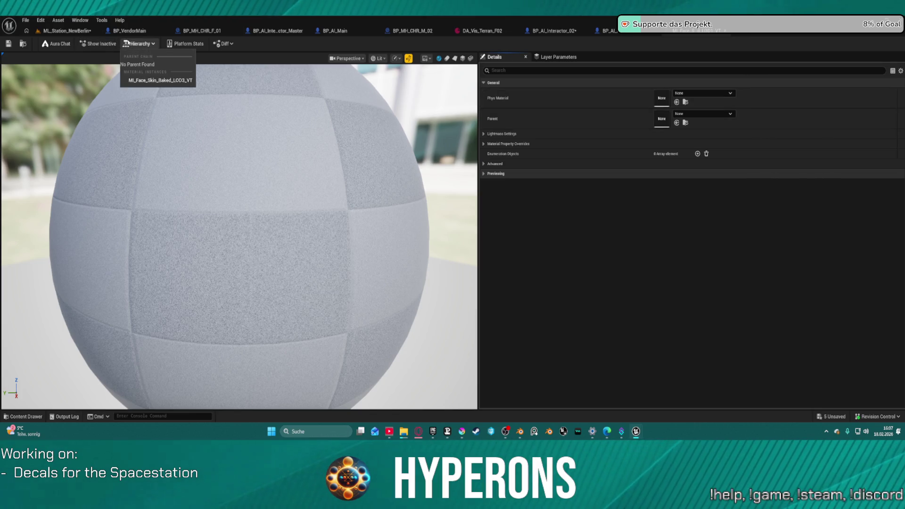
click(146, 80)
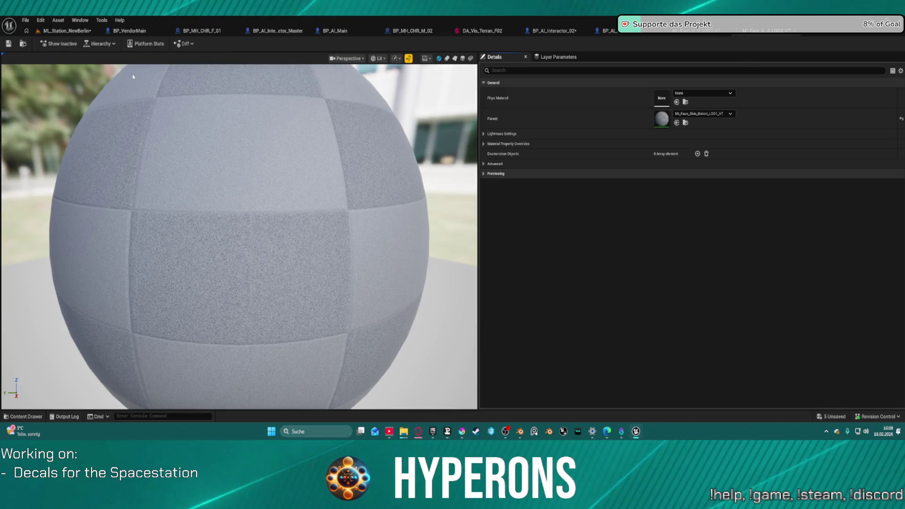
click(103, 44)
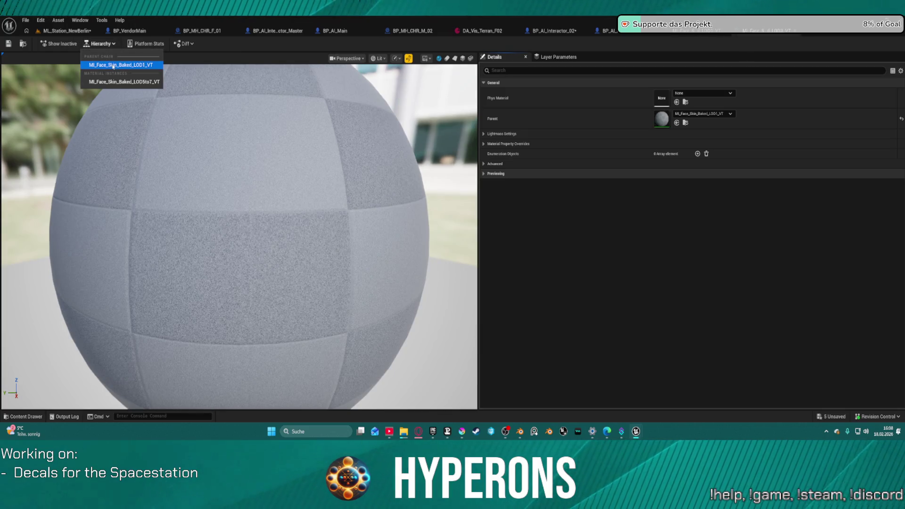
click(116, 68)
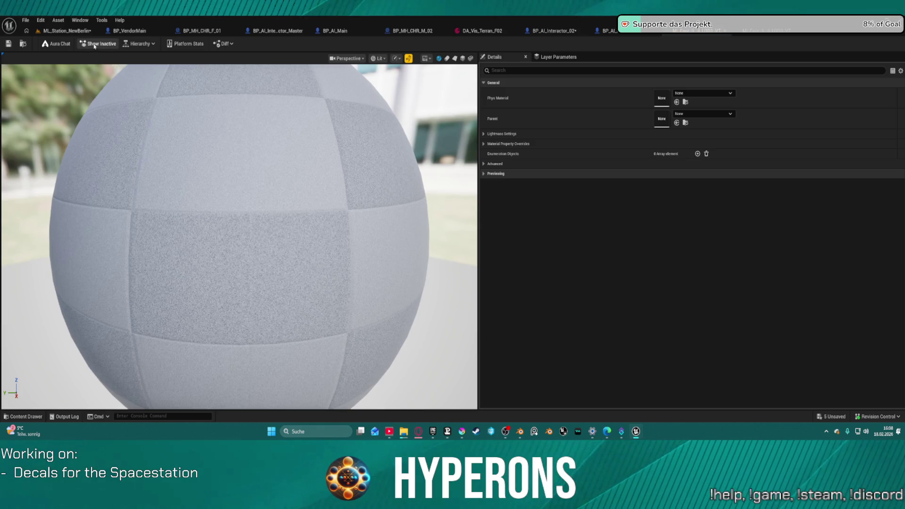
click(142, 46)
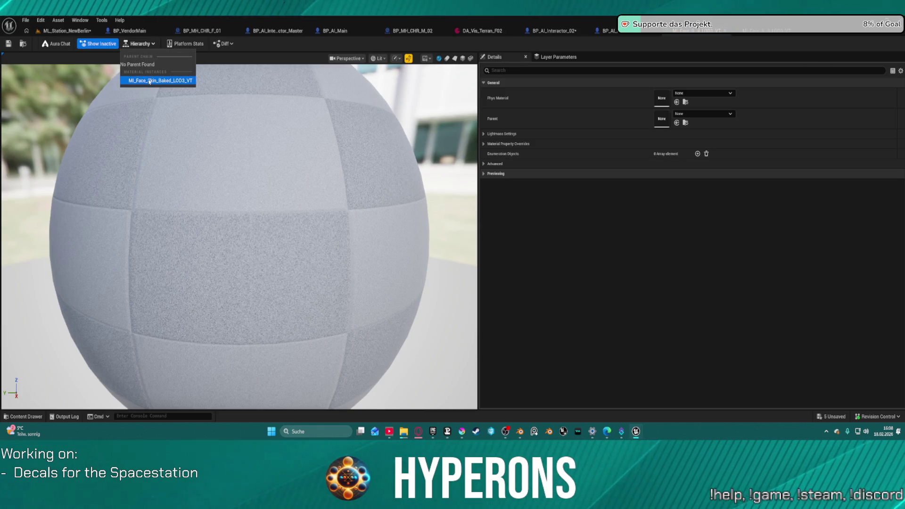
click(149, 81)
click(101, 44)
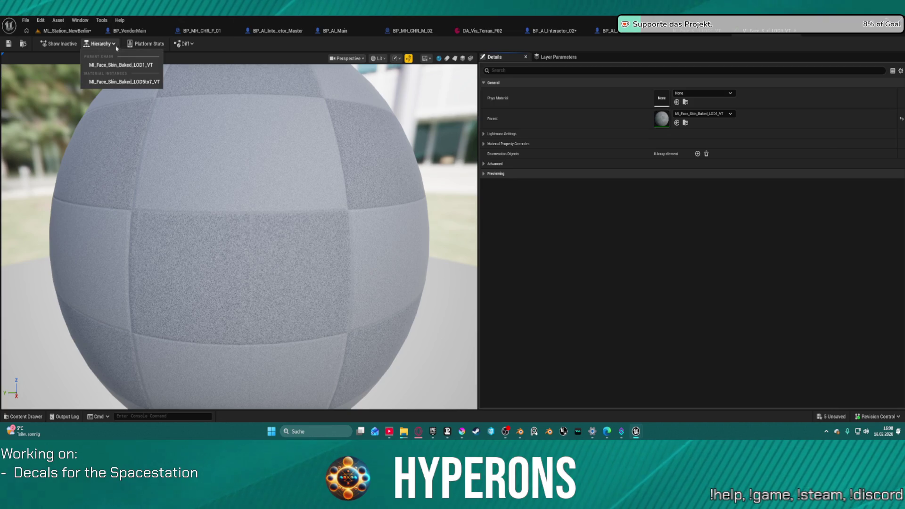
click(140, 83)
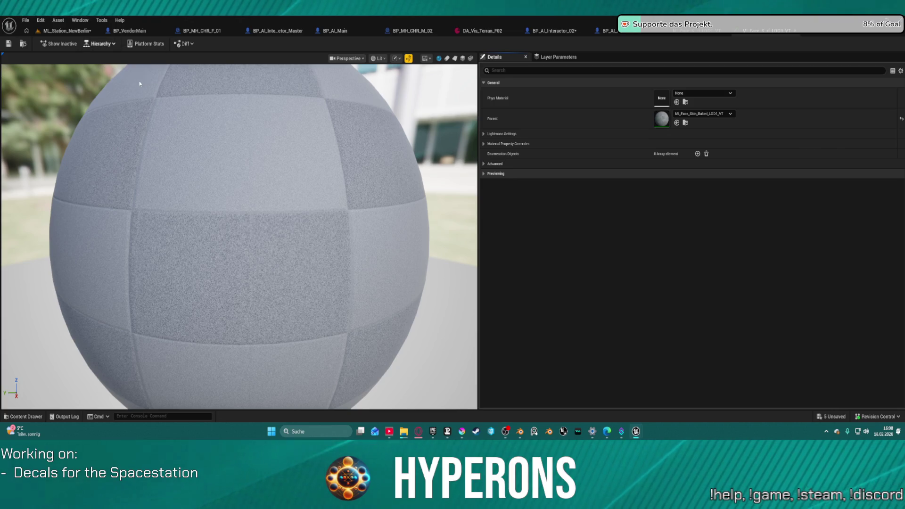
- Open MI_Face_Skin_Baked_LOD1_VT, confirm it has no parent, and dock the BP_MH_CHR_F_03 editor
click(103, 46)
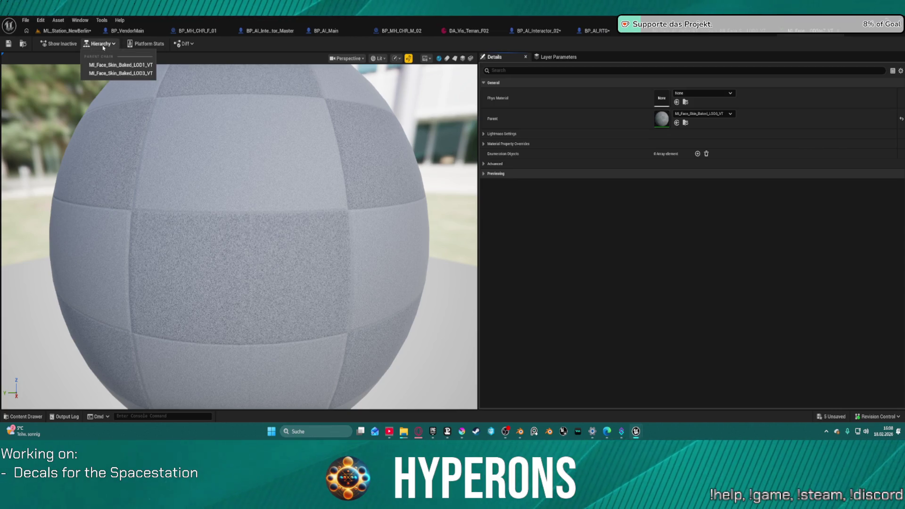
click(124, 68)
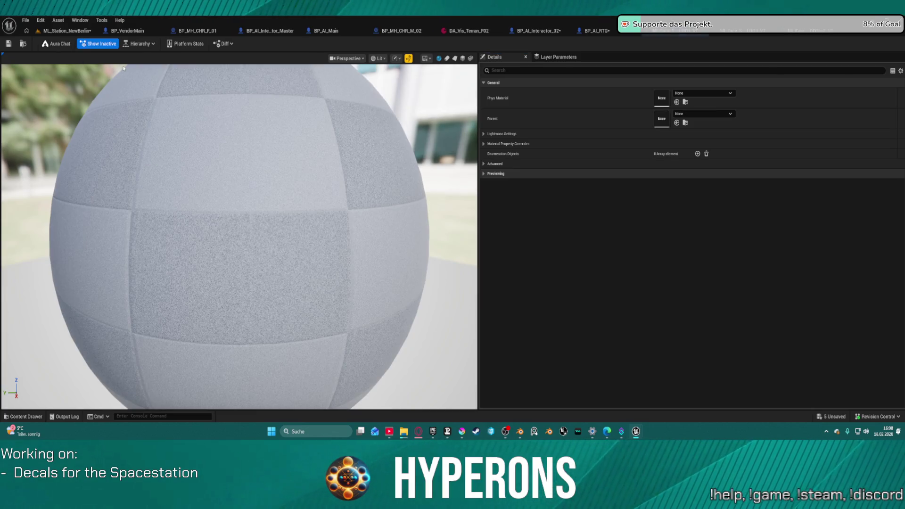
click(145, 44)
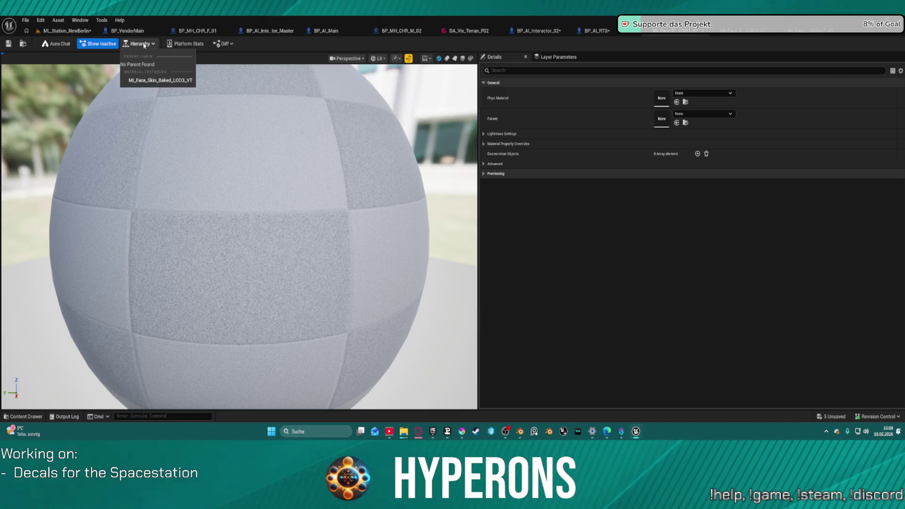
click(722, 48)
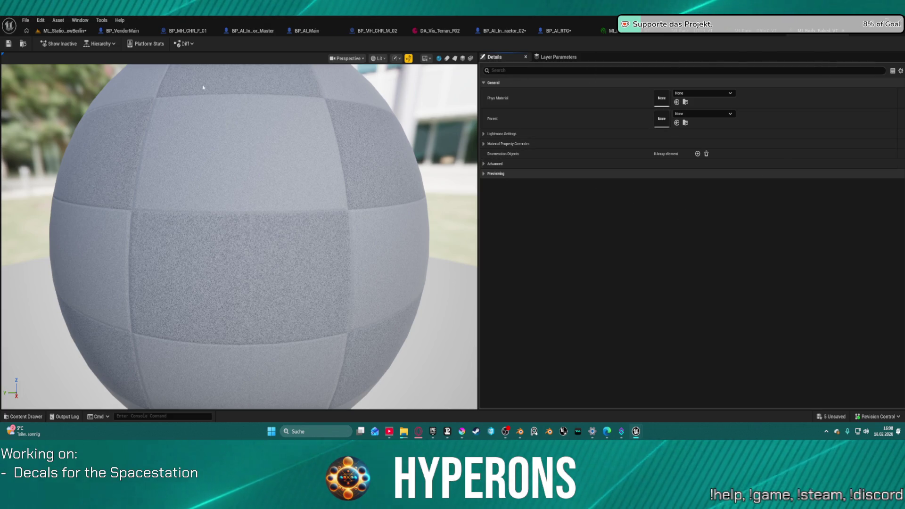
click(106, 44)
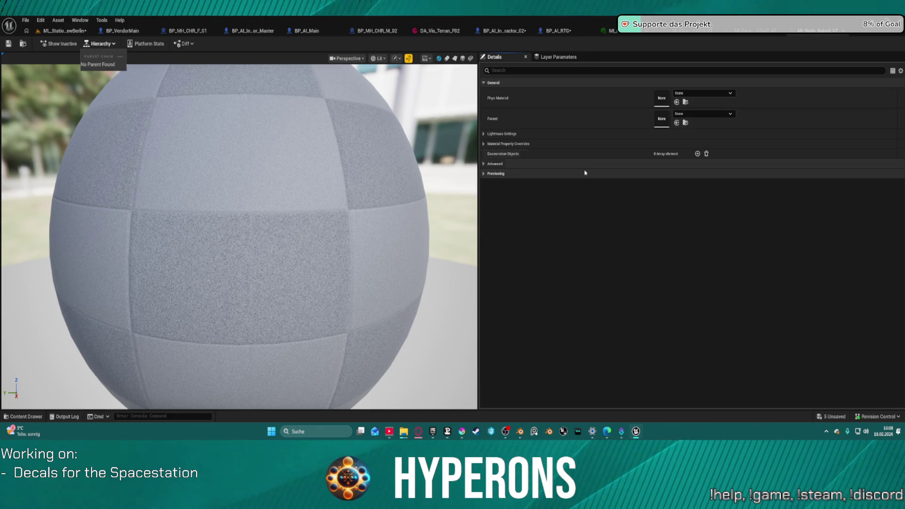
click(621, 208)
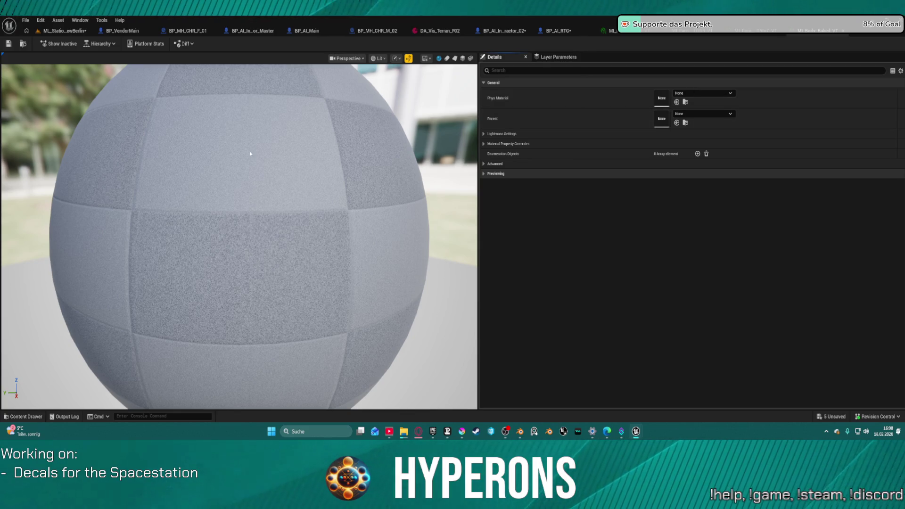
mouse_move(636, 434)
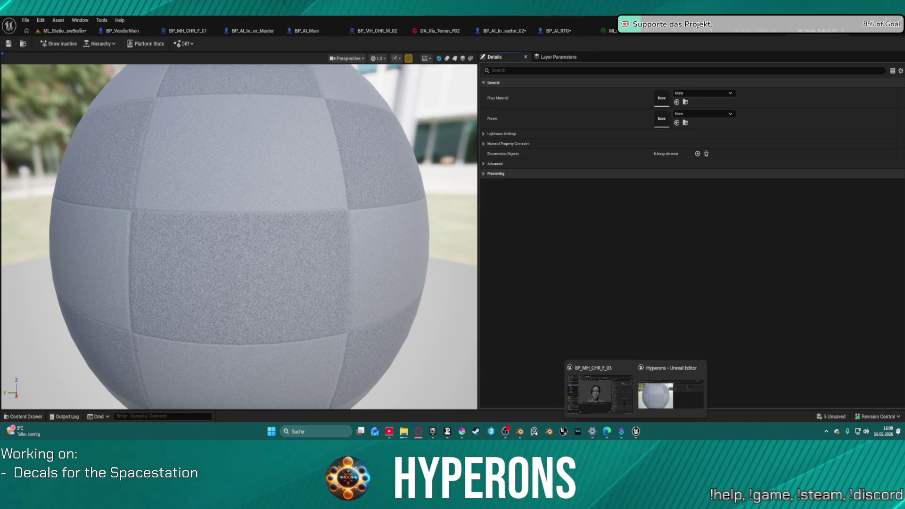
drag(356, 41, 343, 31)
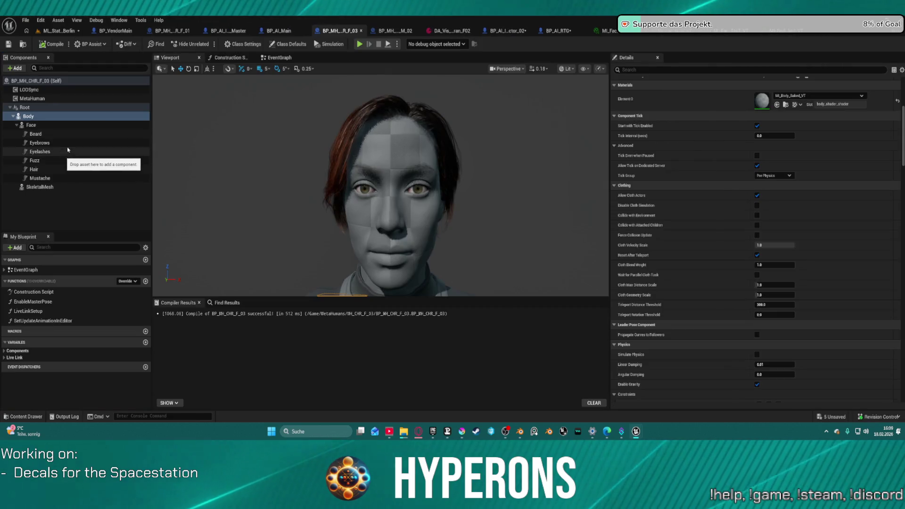
- Inspect BP_MH_CHR_F_03's Hair groom Simulation Setup, then return to BP_AI_Interactor_Master
click(78, 168)
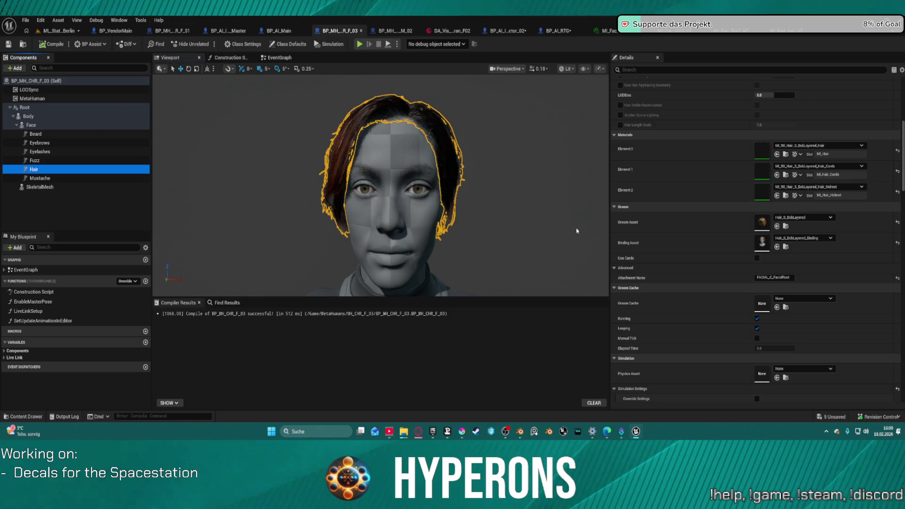
scroll(756, 302, down, 5)
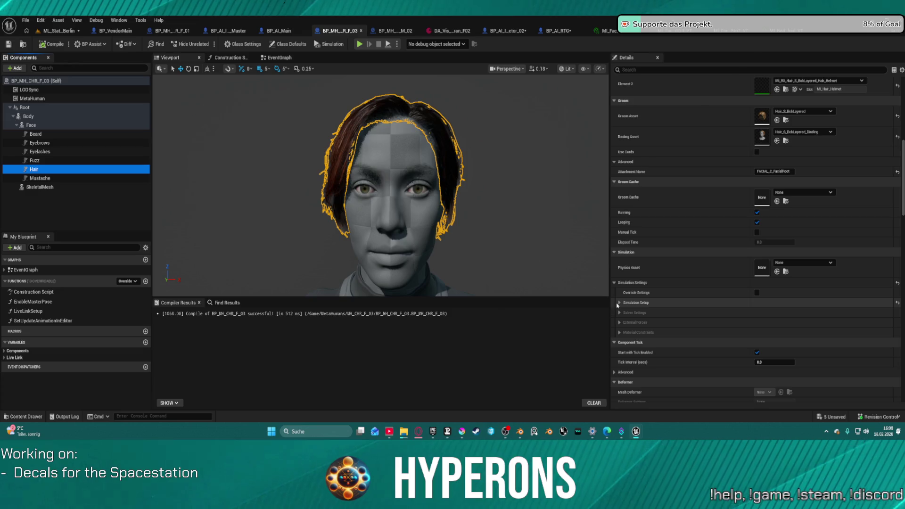
click(621, 303)
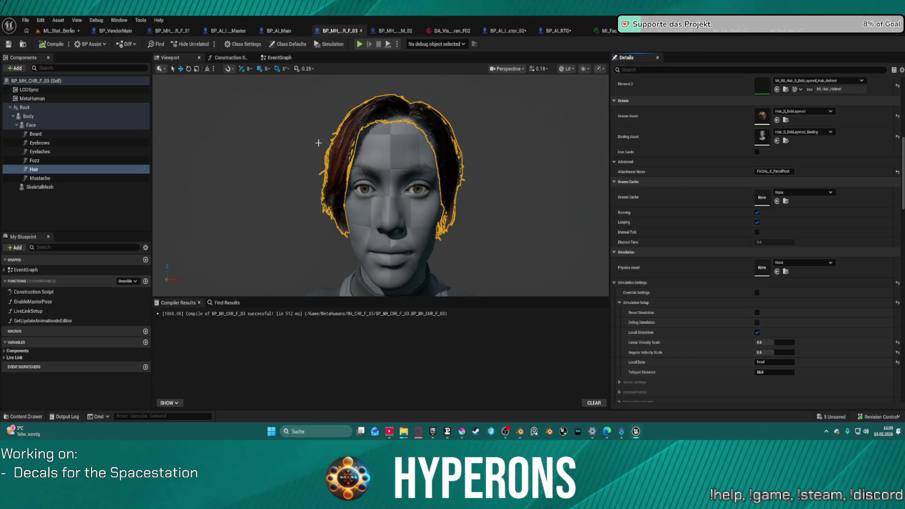
click(220, 31)
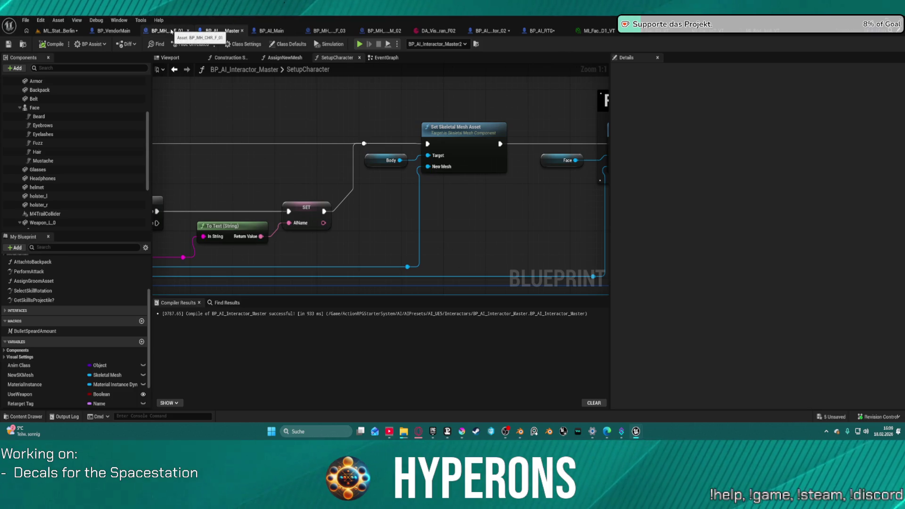
- Select BP_AI_Interactor_02's Hair component to view its Hair_S_BobLayered groom and simulation settings in the preview
click(491, 31)
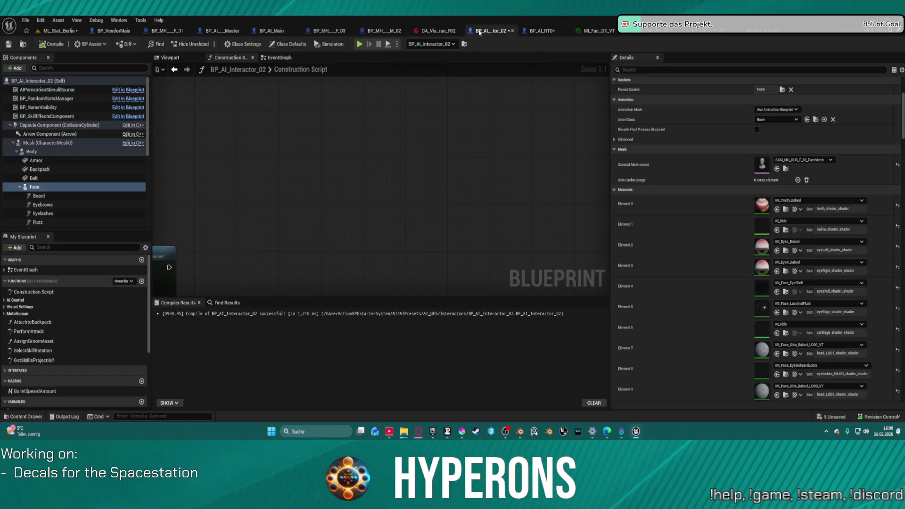
scroll(70, 198, down, 1)
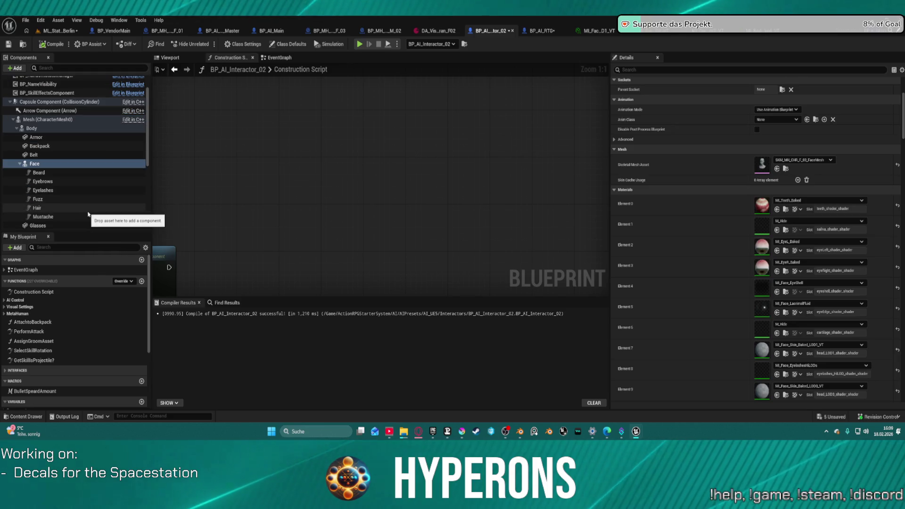
click(84, 208)
scroll(657, 260, down, 5)
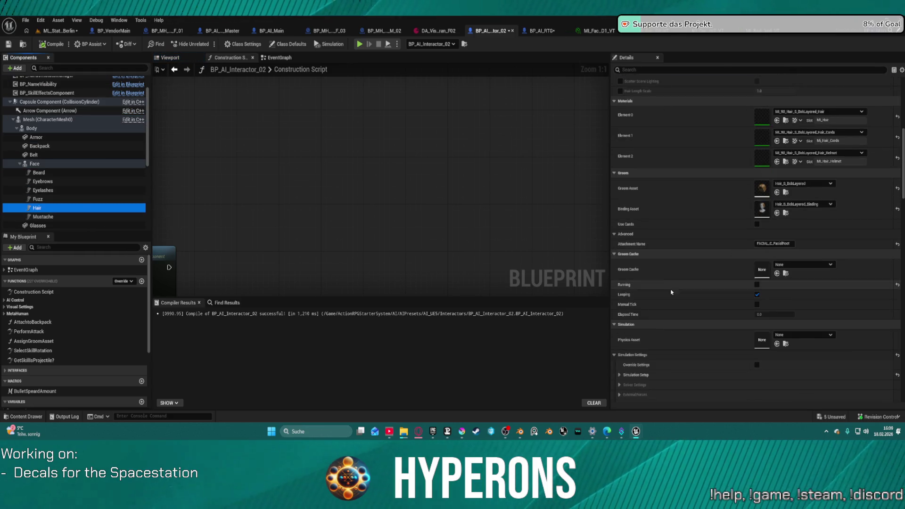
scroll(659, 336, down, 2)
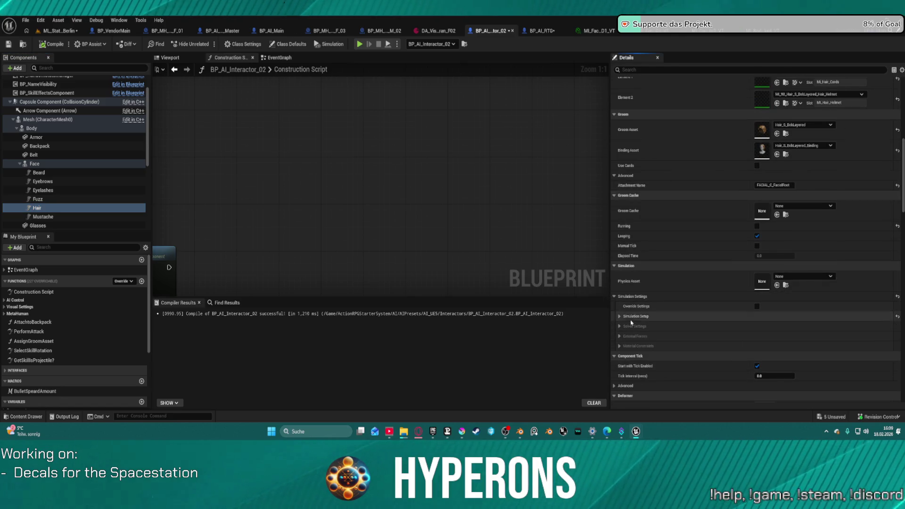
click(170, 58)
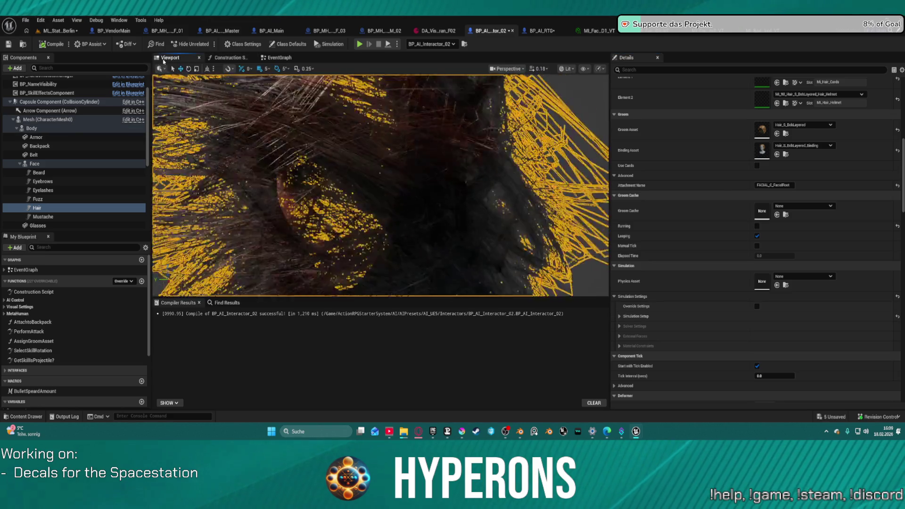
- Select the character mesh and reset its Z rotation to -90°
key(f)
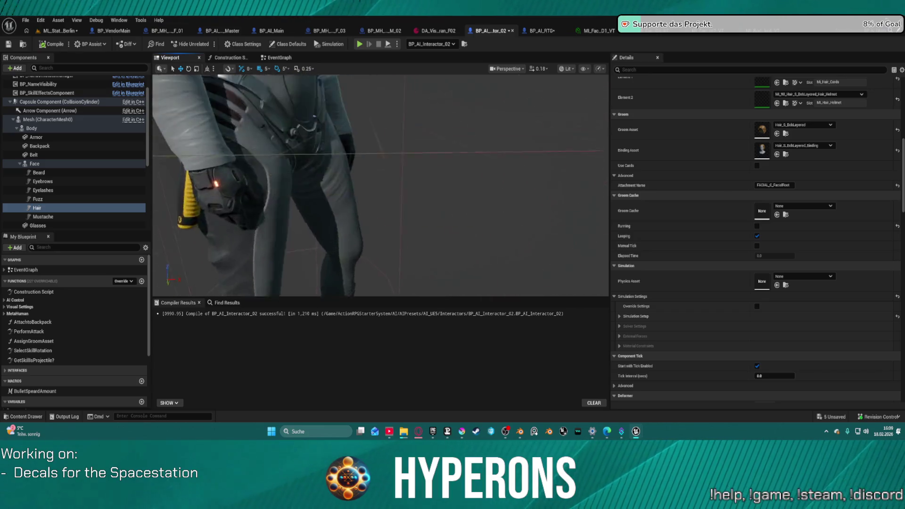
drag(379, 248, 379, 247)
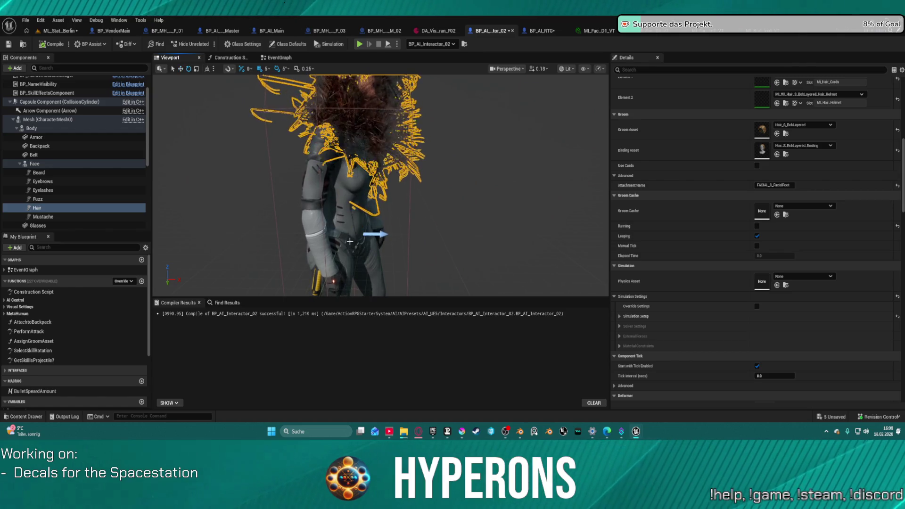
click(378, 247)
click(54, 127)
click(47, 119)
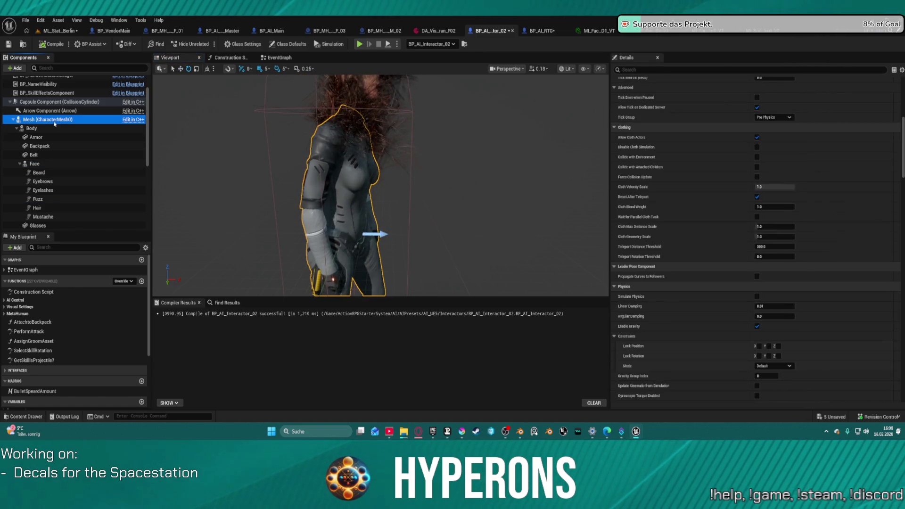
drag(282, 206, 282, 206)
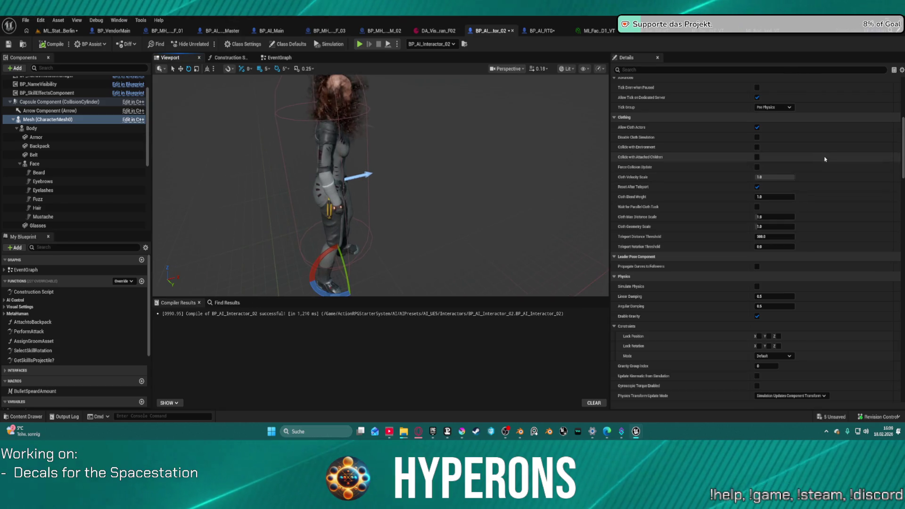
scroll(825, 155, up, 10)
scroll(844, 125, up, 3)
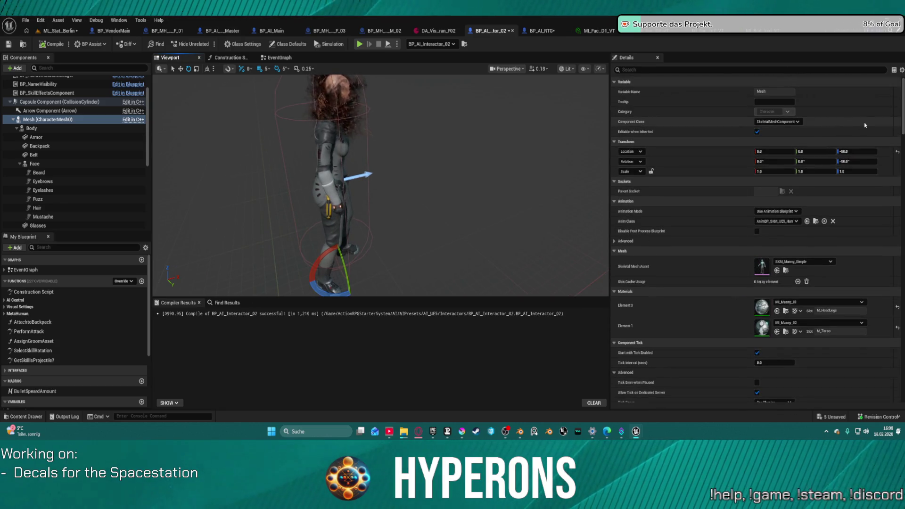
drag(857, 162, 878, 162)
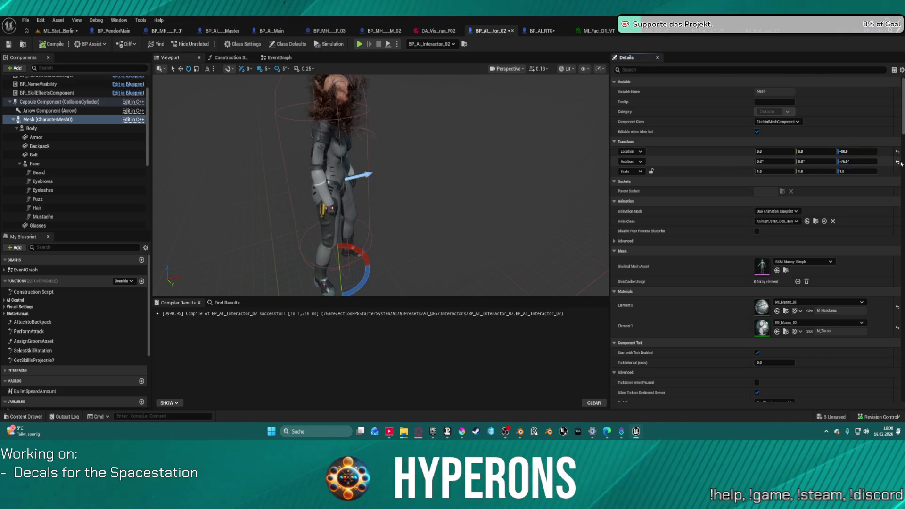
click(898, 161)
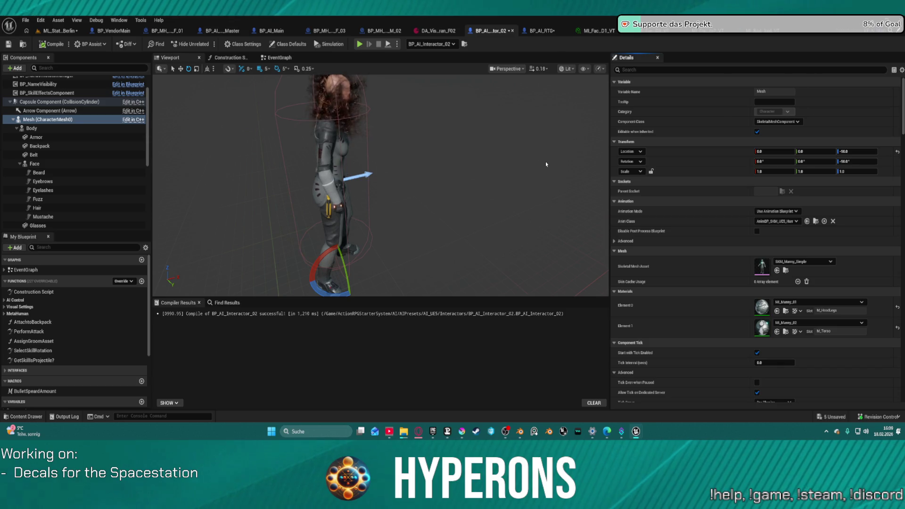
- Select the Face component and filter BP_AI_Interactor_02's Details with the search 'vis'
click(47, 164)
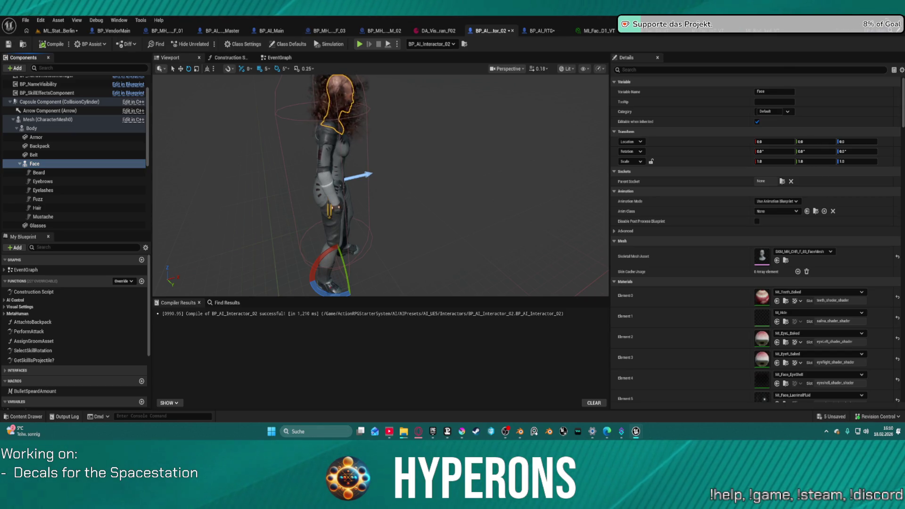
click(436, 31)
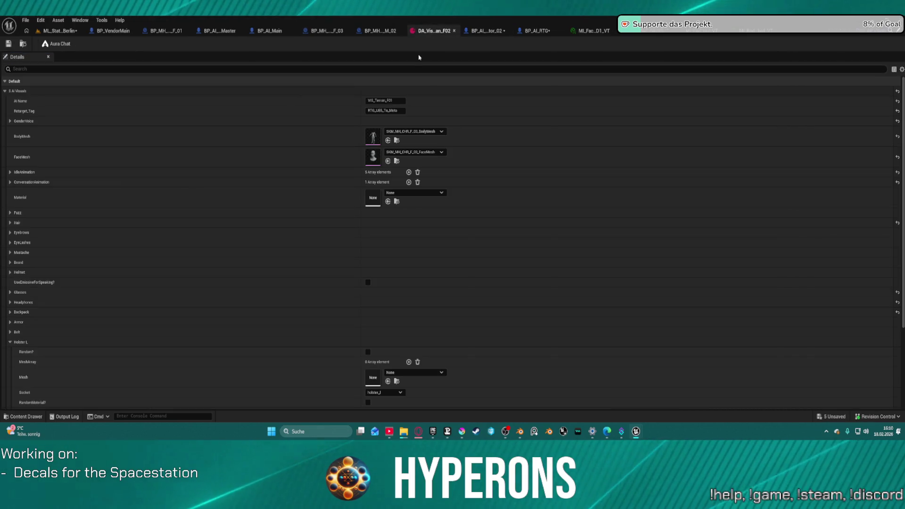
click(56, 31)
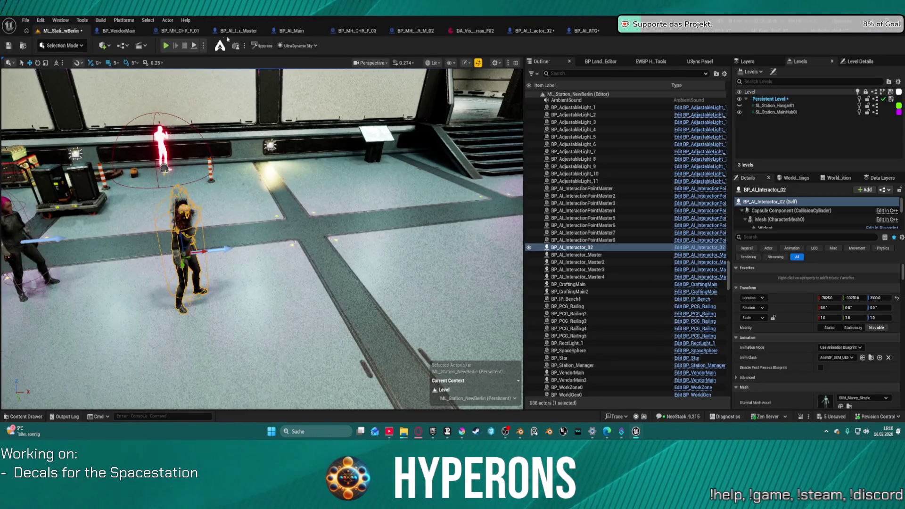
click(282, 31)
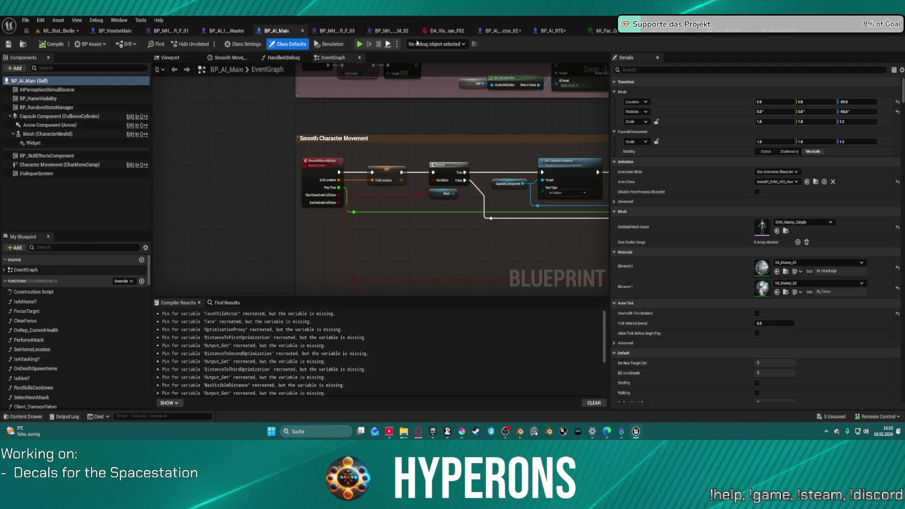
click(503, 32)
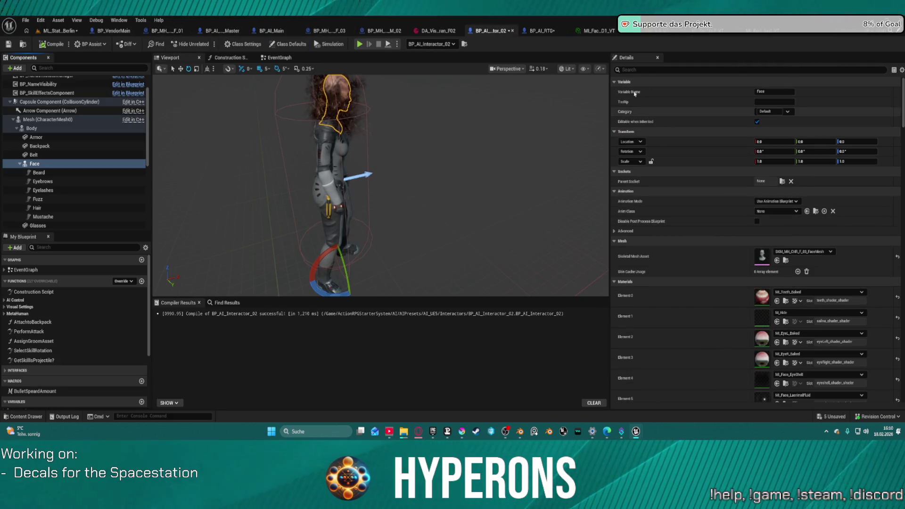
click(641, 70)
text(vis)
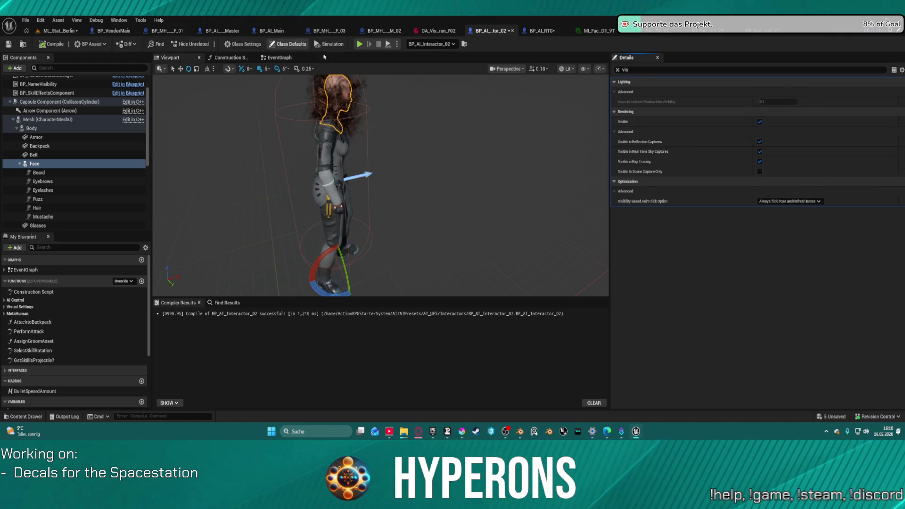
- Set the Class Defaults Visual Data Asset to DA_Vis_Terran_F02
click(289, 44)
click(807, 292)
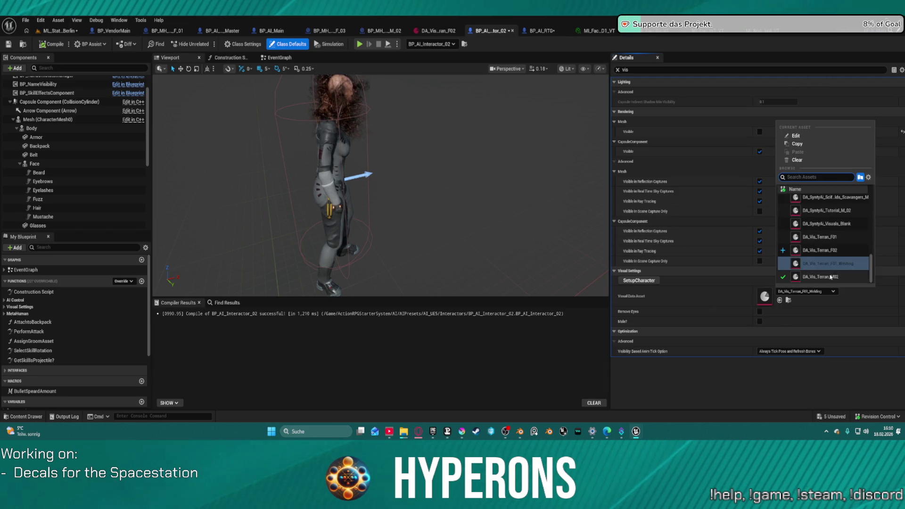
click(823, 251)
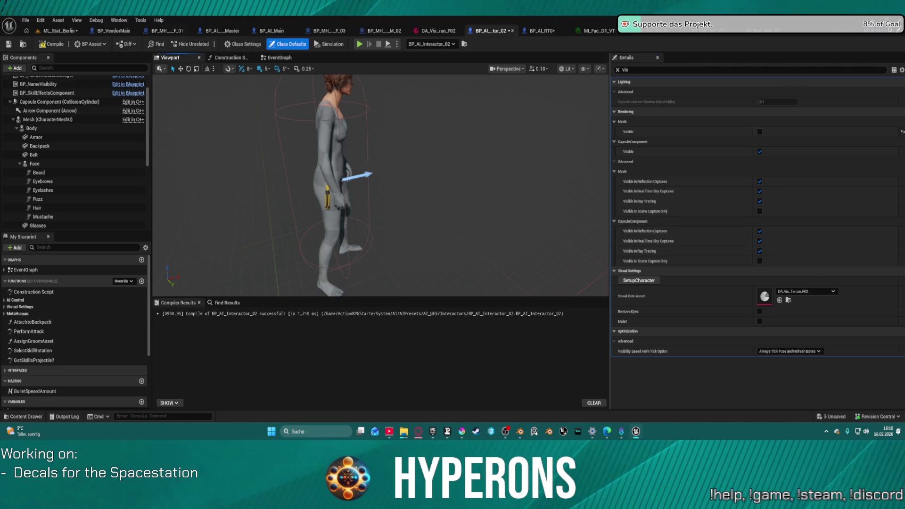
scroll(381, 184, up, 5)
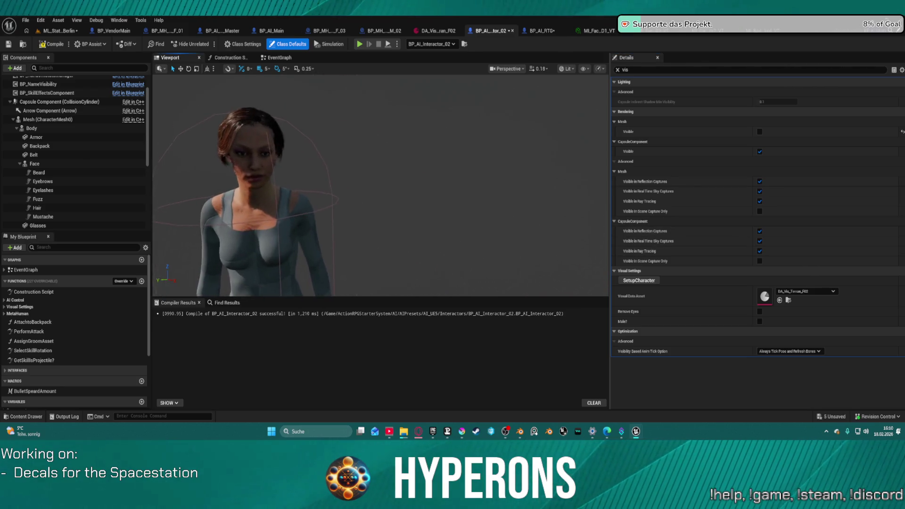
scroll(444, 133, down, 5)
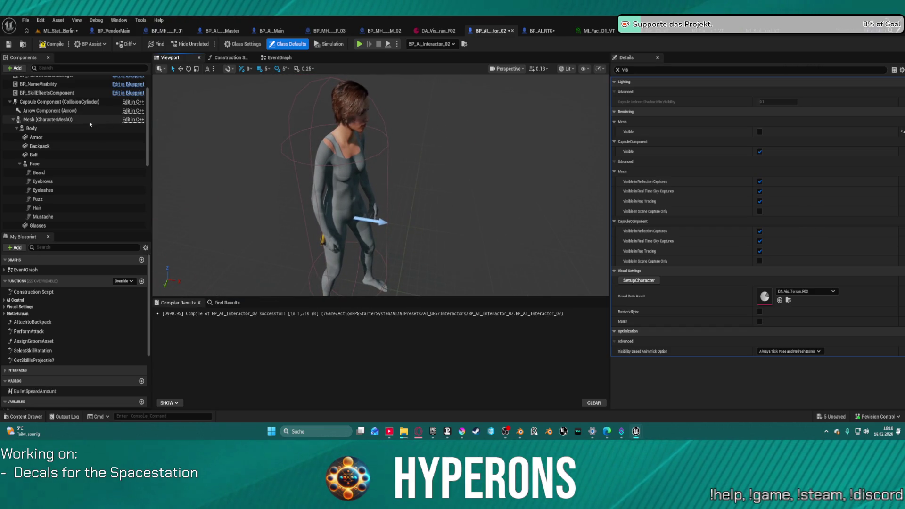
- Select the Body component, then open the DA_Vis_Terran_F02 data asset
click(32, 128)
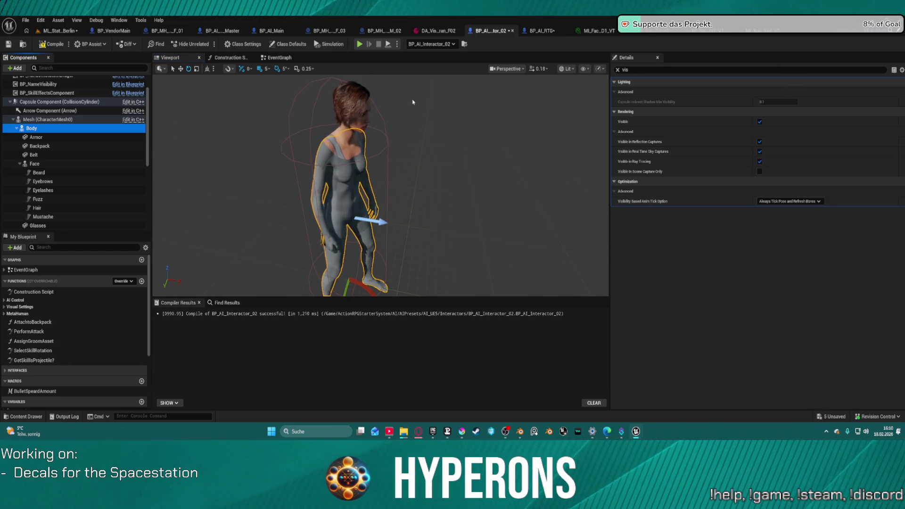
scroll(448, 148, up, 10)
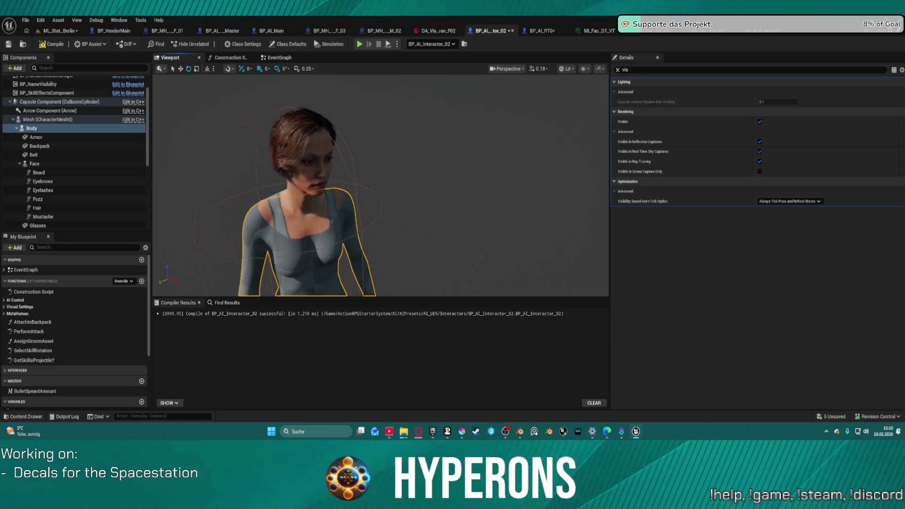
scroll(381, 185, down, 5)
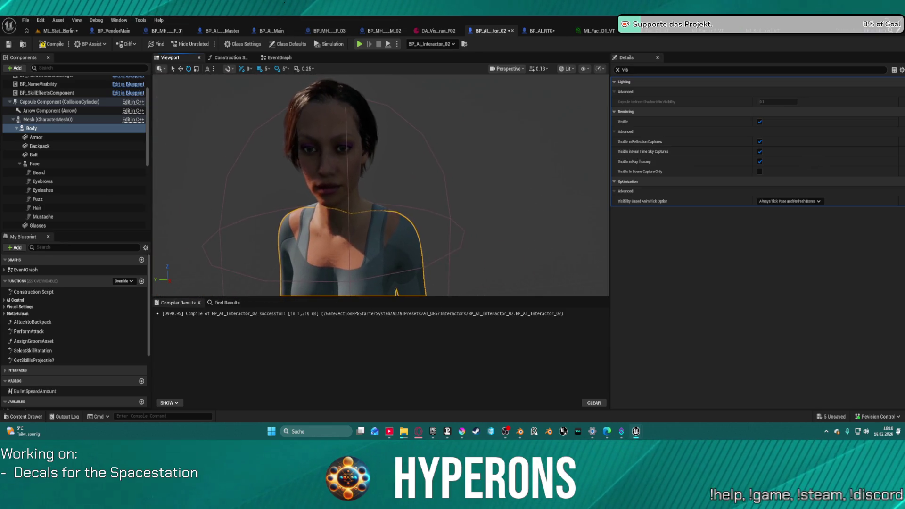
scroll(381, 185, up, 5)
scroll(381, 185, down, 5)
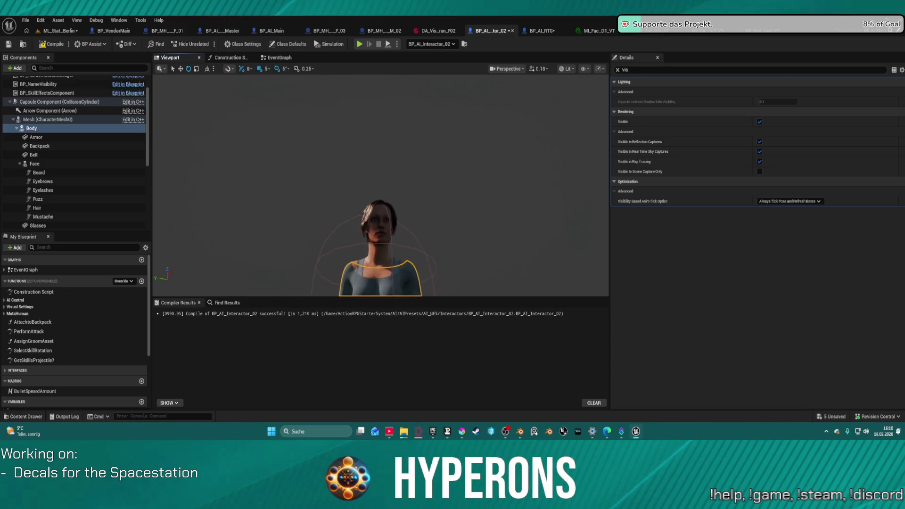
scroll(381, 185, up, 4)
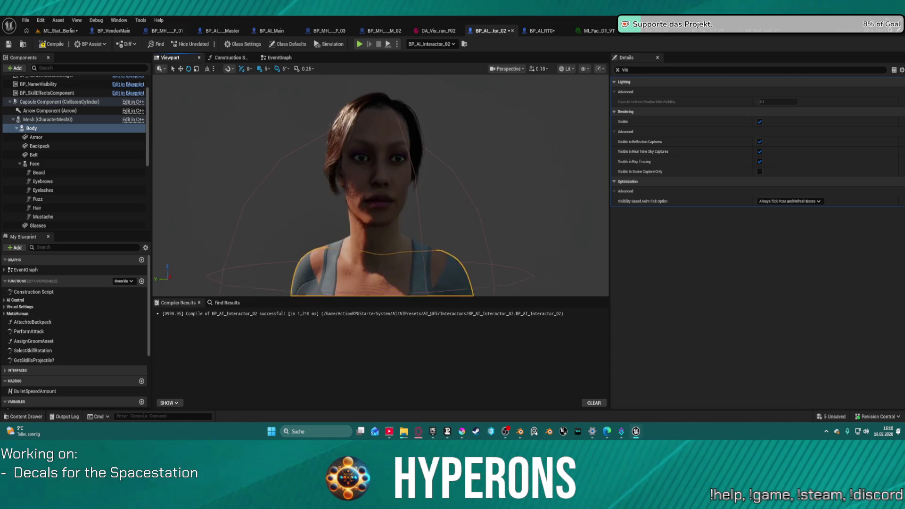
click(436, 32)
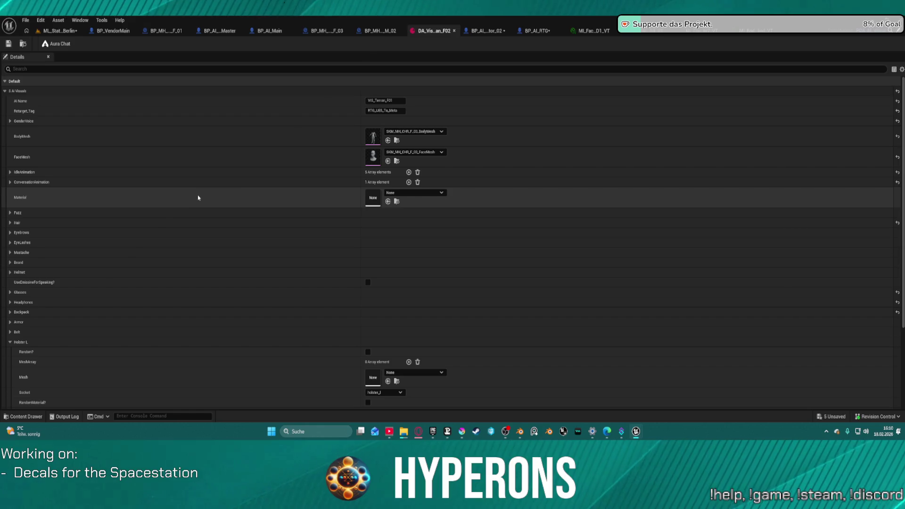
- Inspect DA_Vis_Terran_F02's GenderVoice and BodyMesh options unchanged, then open BP_MH_CHR_F_03
click(10, 121)
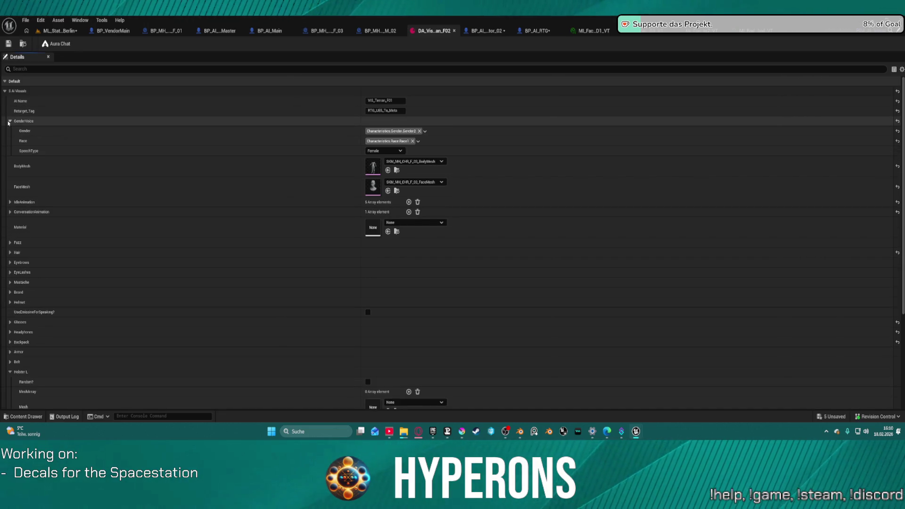
click(9, 121)
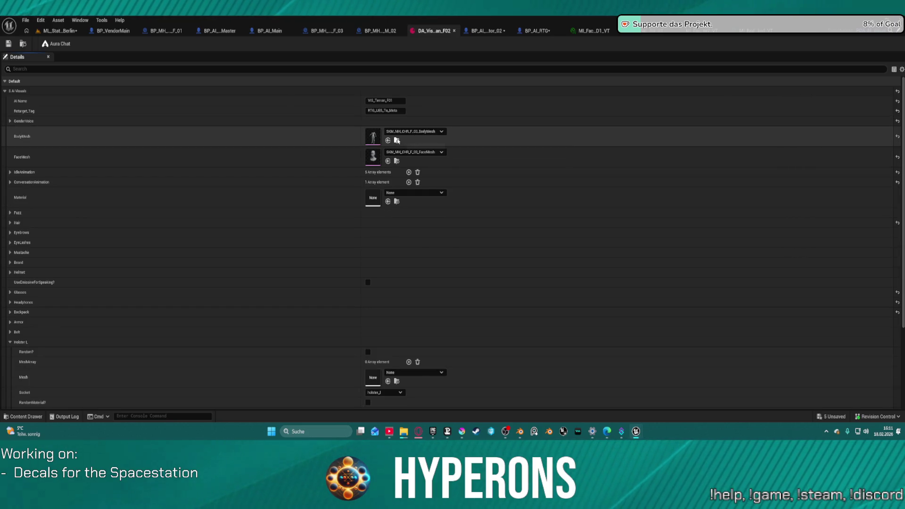
click(411, 132)
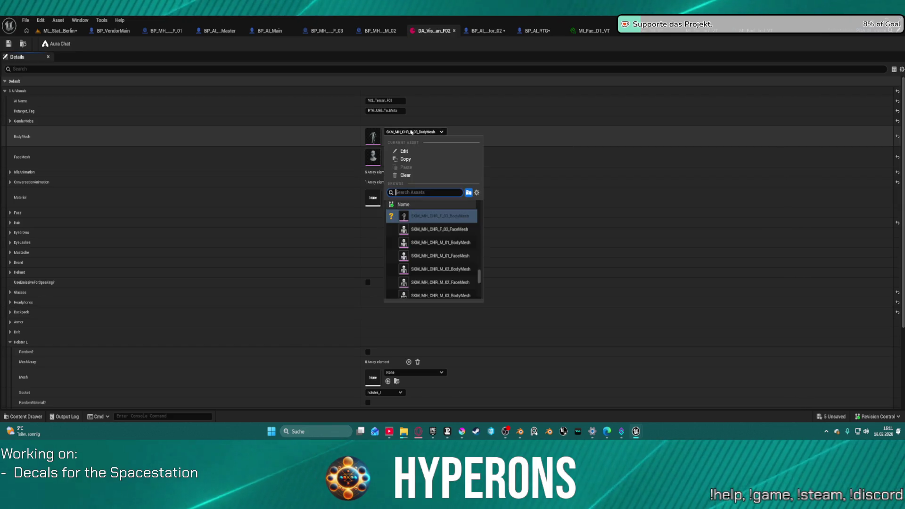
click(412, 132)
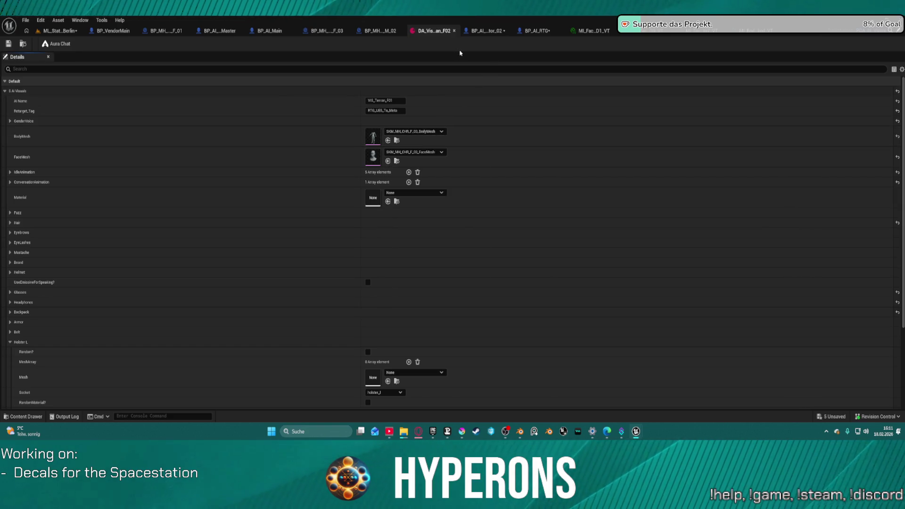
key(ctrl+space)
key(ctrl+space)
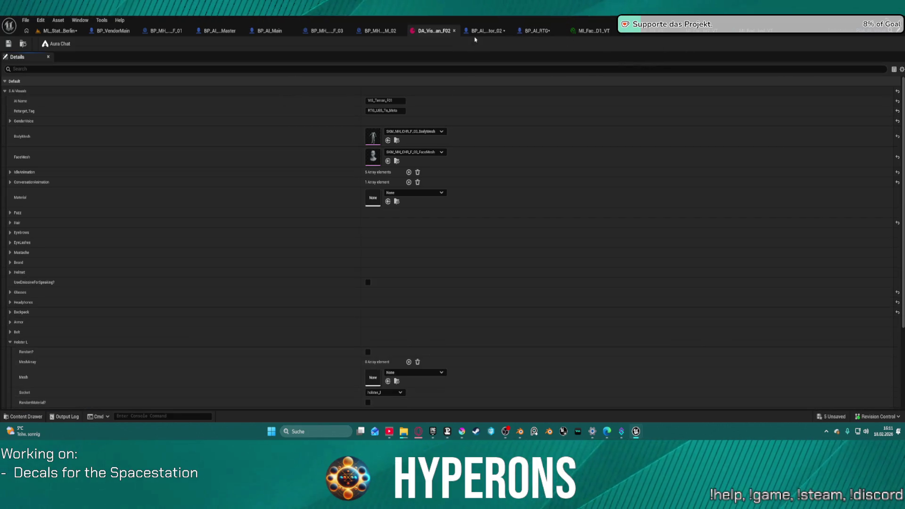
click(418, 135)
click(593, 52)
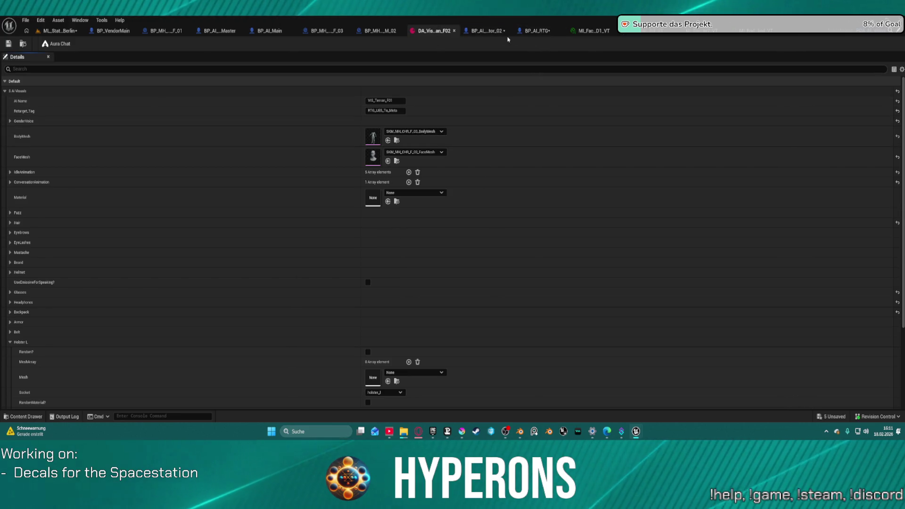
click(370, 31)
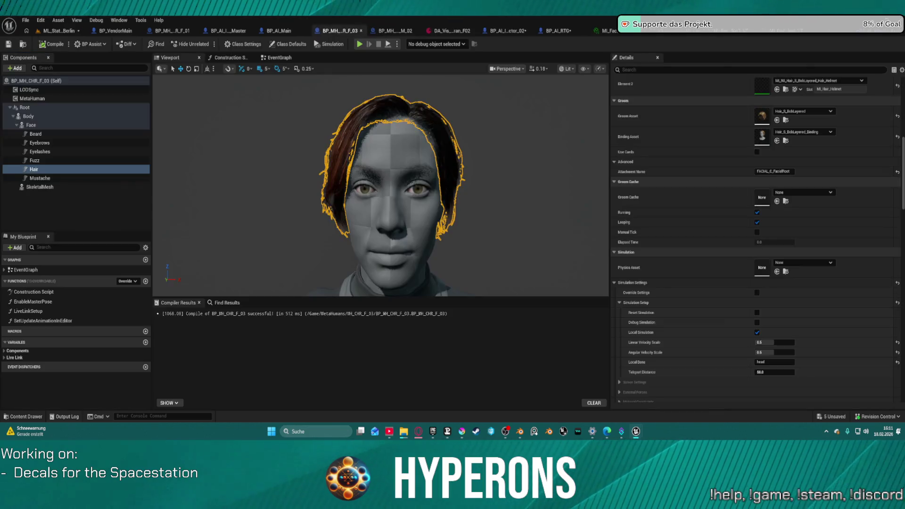
- Paste MH_CHR_F_03_Outfits into DA_Vis_Terran_F02's BodyMesh and save the data asset
click(613, 31)
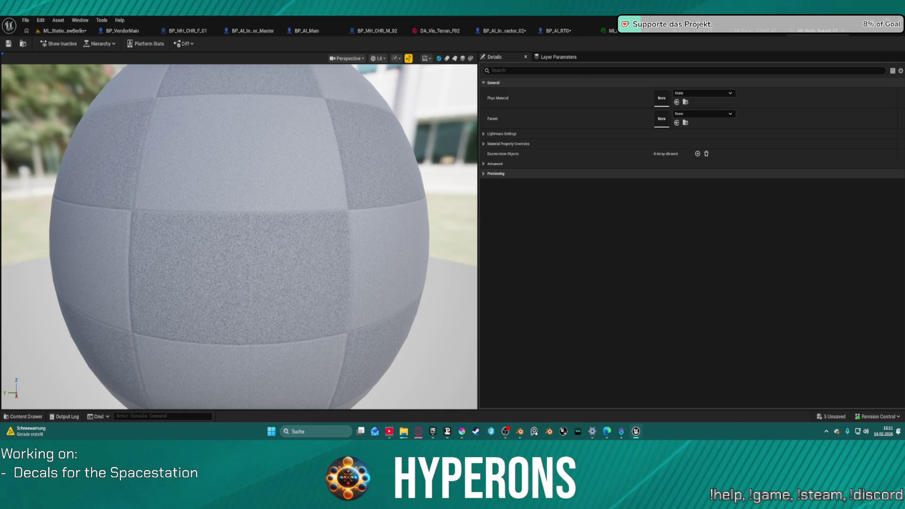
click(440, 31)
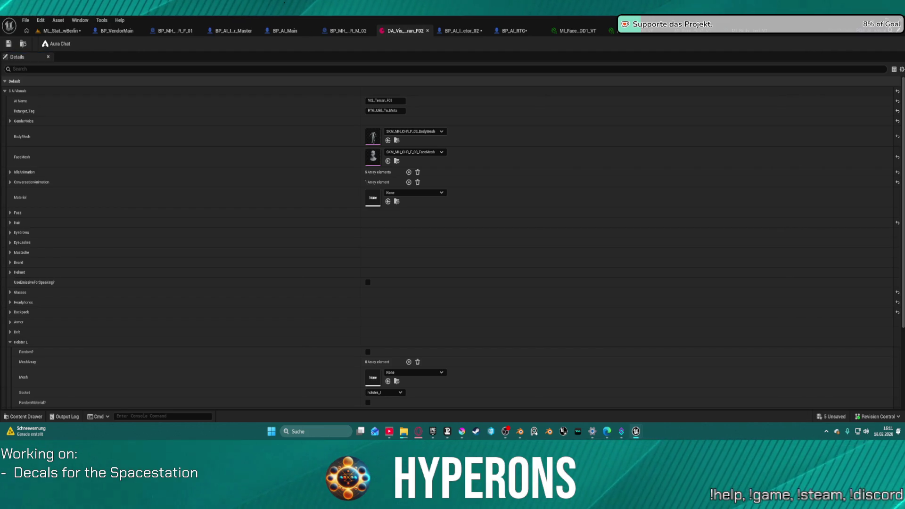
key(ctrl+v)
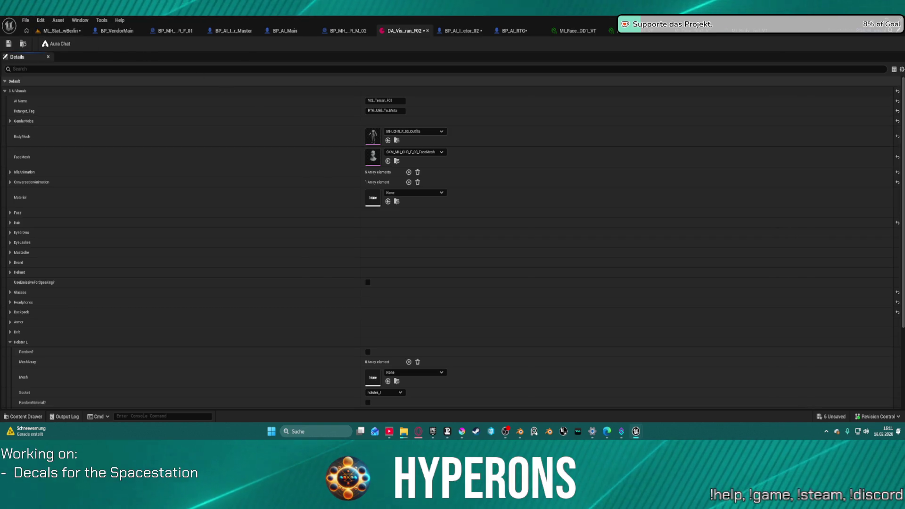
click(12, 46)
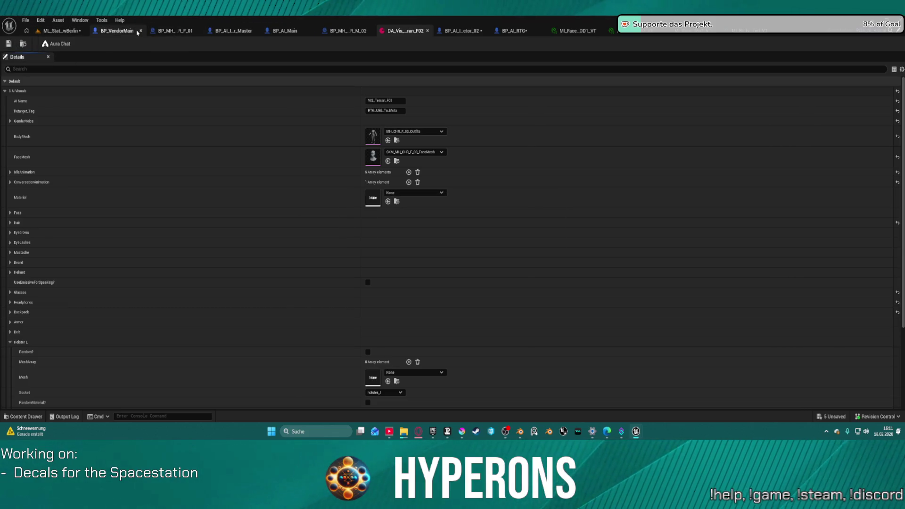
- Go back through the open editors to the BP_AI_Interactor_02 blueprint
click(350, 34)
click(302, 31)
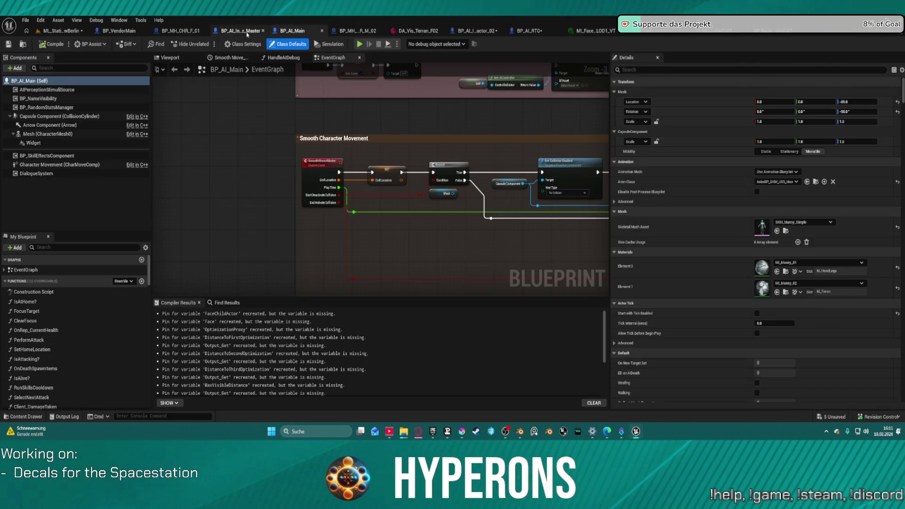
click(246, 31)
click(465, 30)
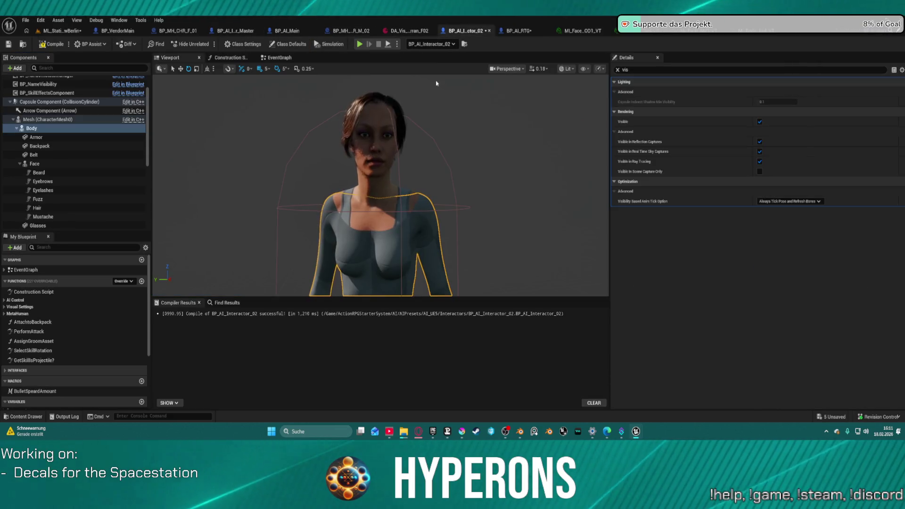
- Recompile BP_AI_Interactor_02 and zoom its preview onto the MetaHuman woman
click(49, 46)
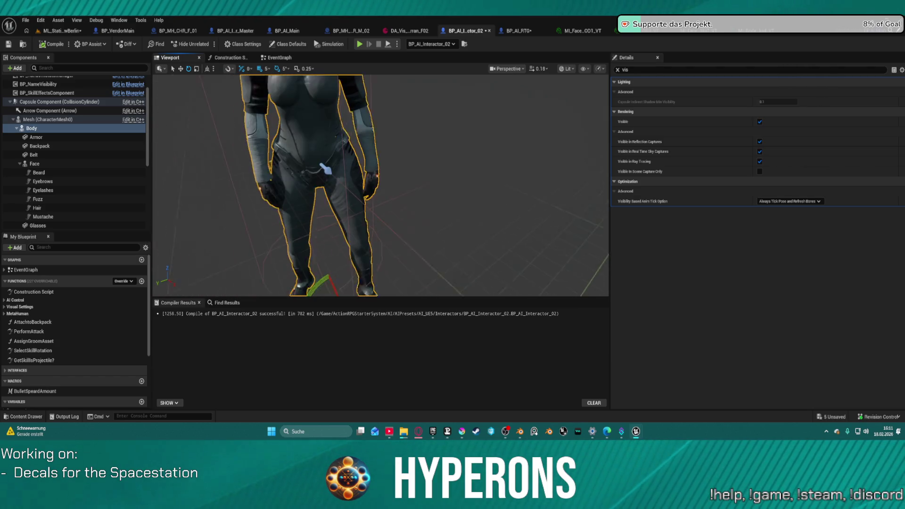
scroll(326, 168, up, 5)
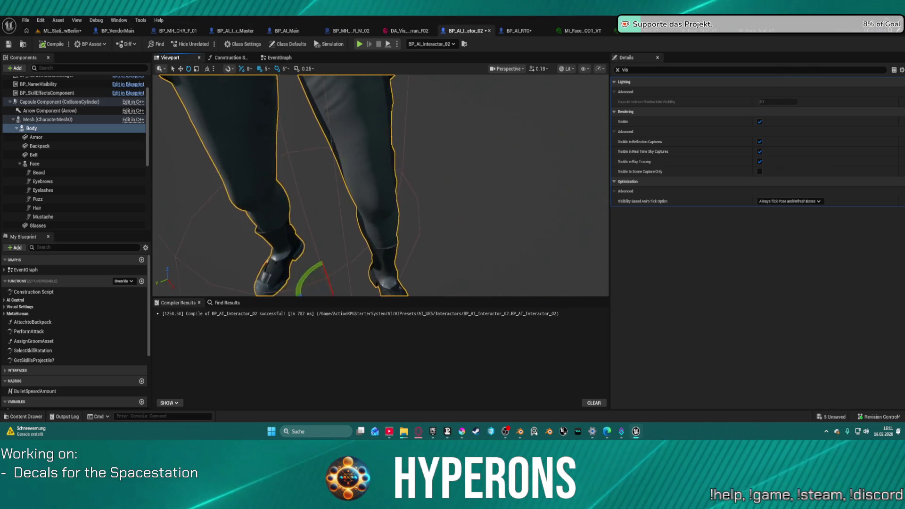
scroll(381, 186, up, 4)
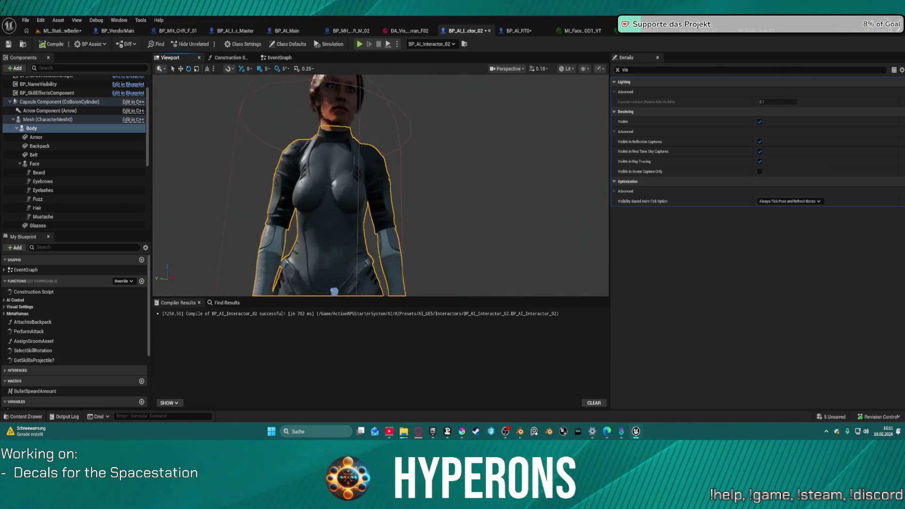
scroll(381, 185, up, 3)
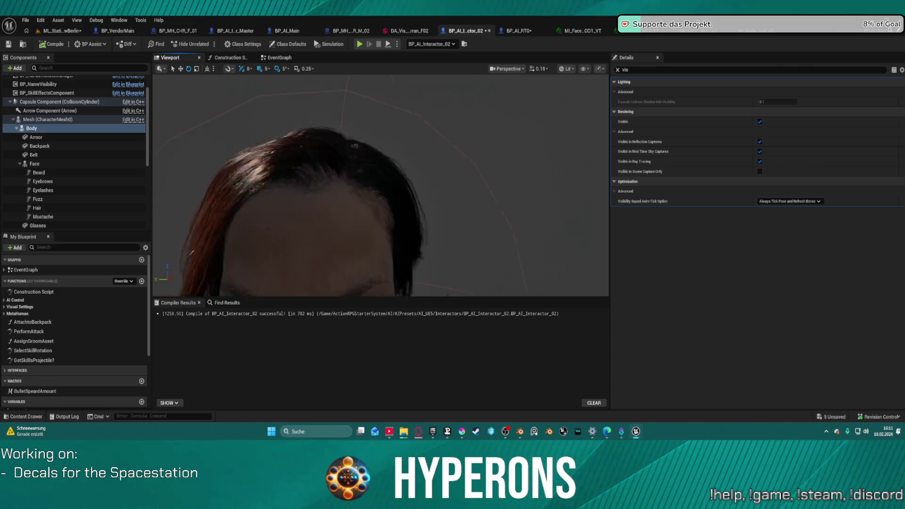
scroll(381, 185, down, 5)
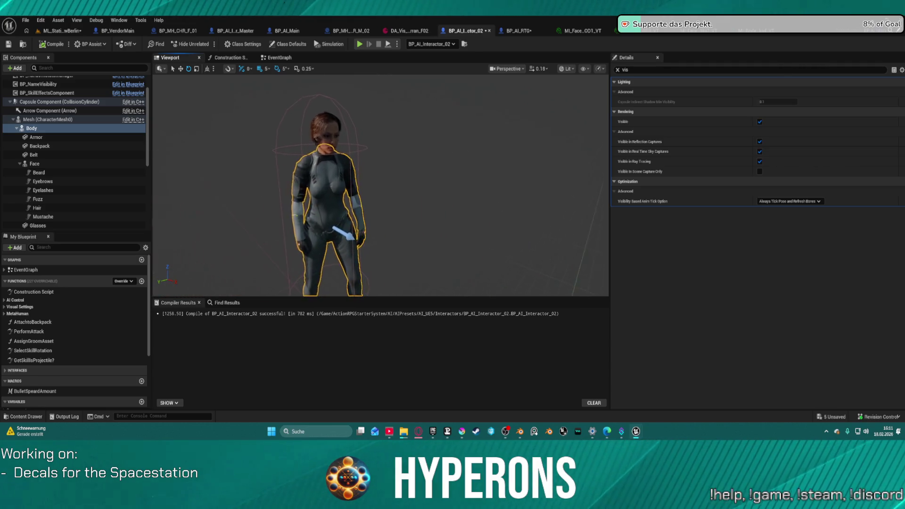
scroll(381, 185, up, 5)
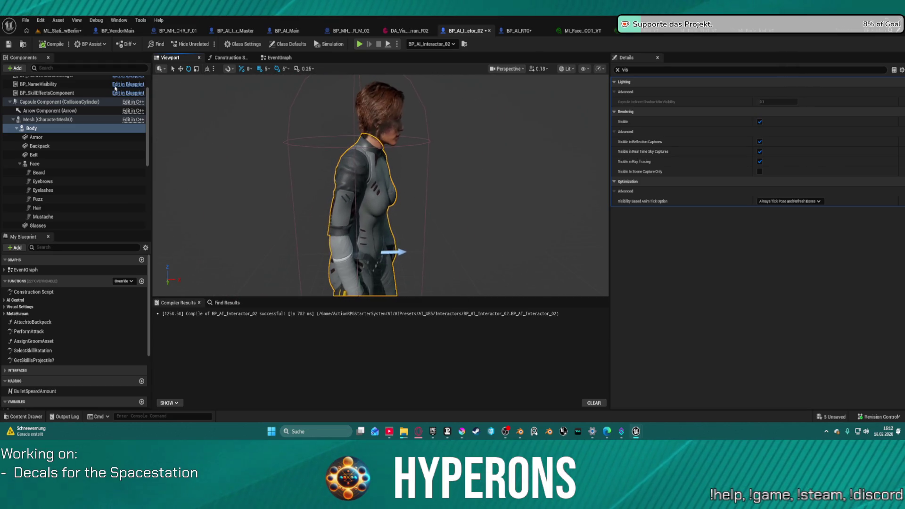
- Save the blueprint and frame BP_AI_Interactor_02 in the ML_Station_NewBerlin level
click(9, 45)
click(64, 31)
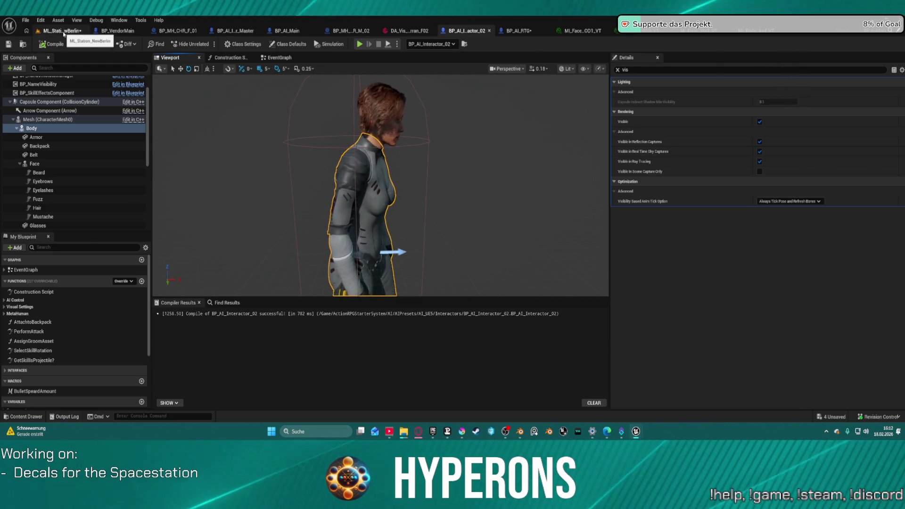
key(f)
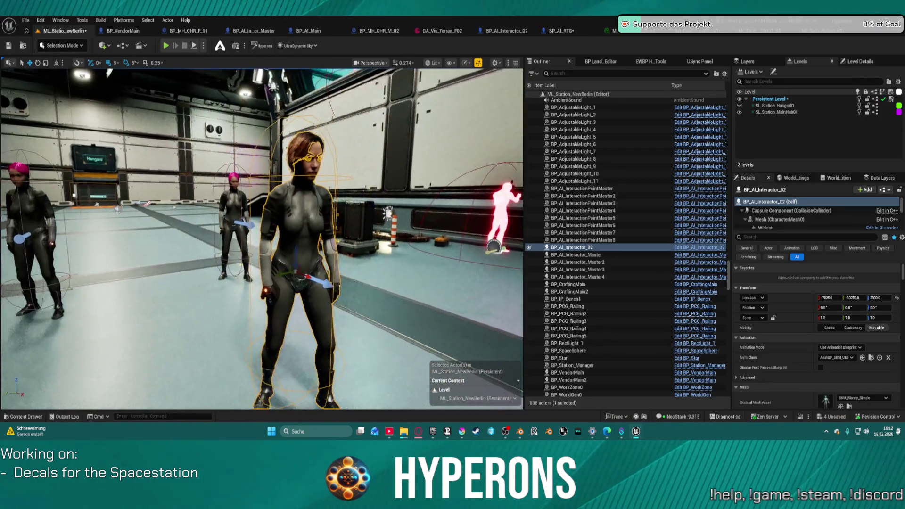
- Add one unassigned entry to BPC_AI_Interaction's Available Interaction Points, trying the eyedropper and actor list
key(f)
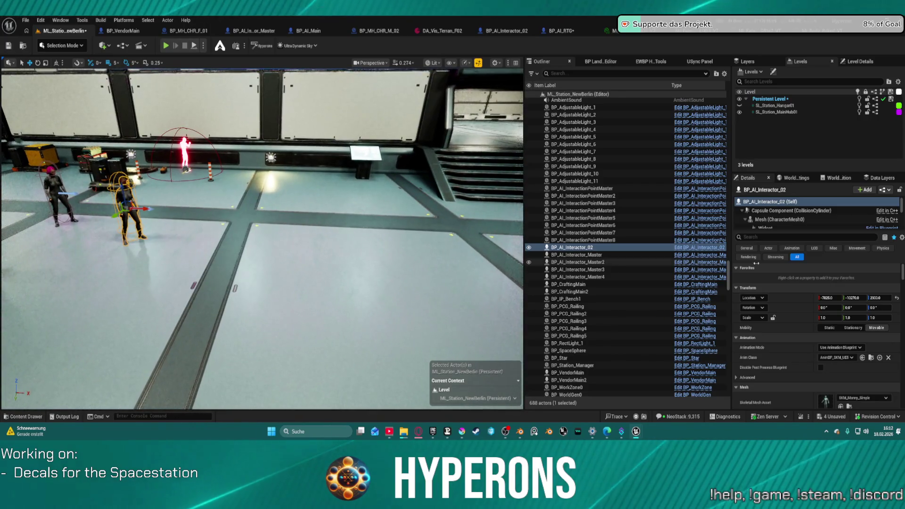
scroll(815, 216, down, 5)
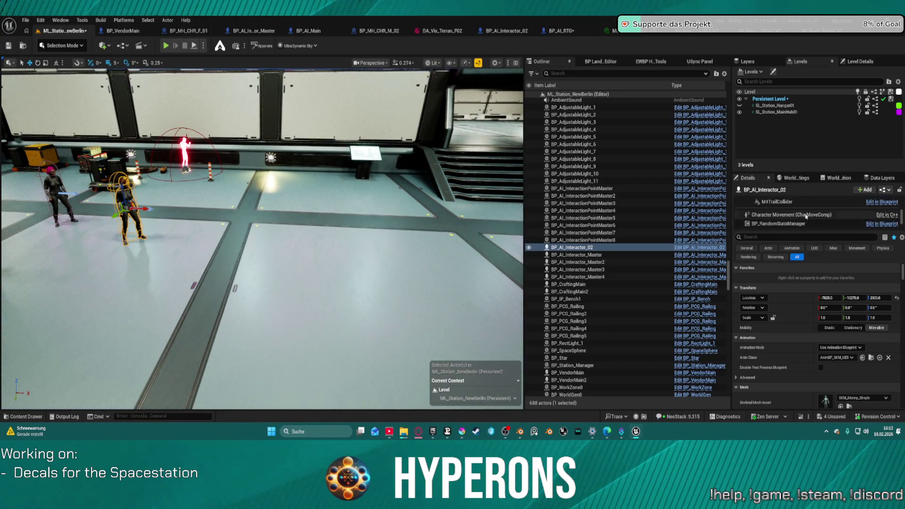
click(783, 207)
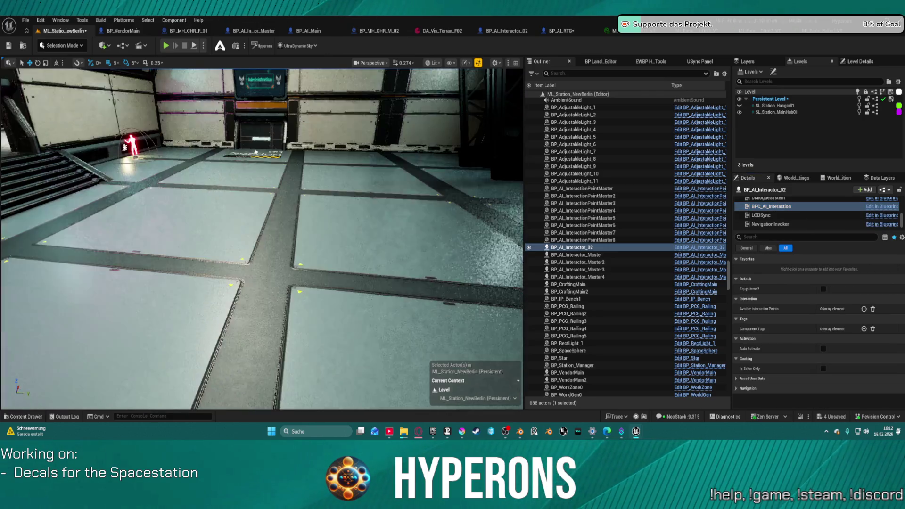
click(864, 310)
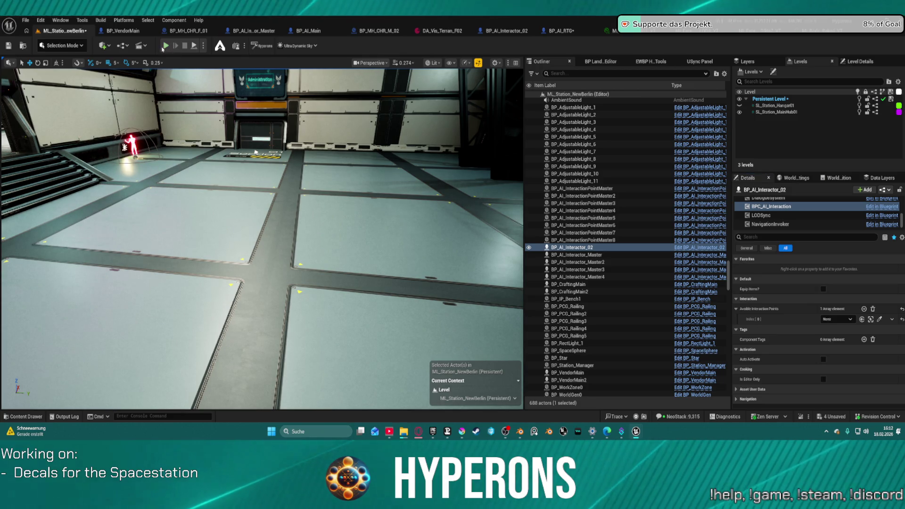
click(880, 320)
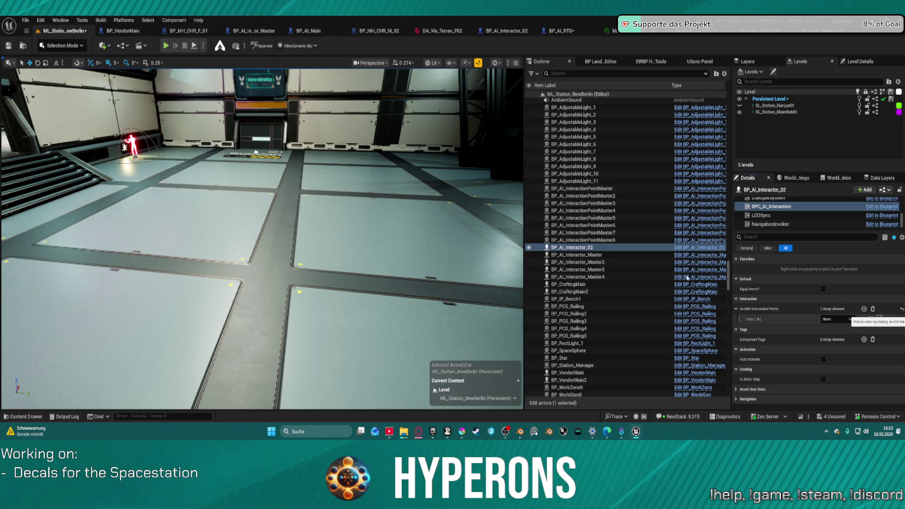
click(130, 138)
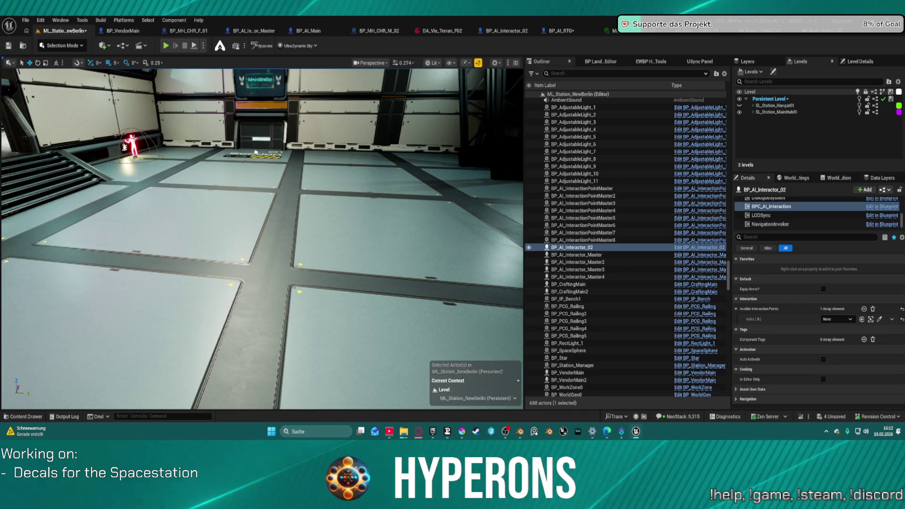
click(838, 319)
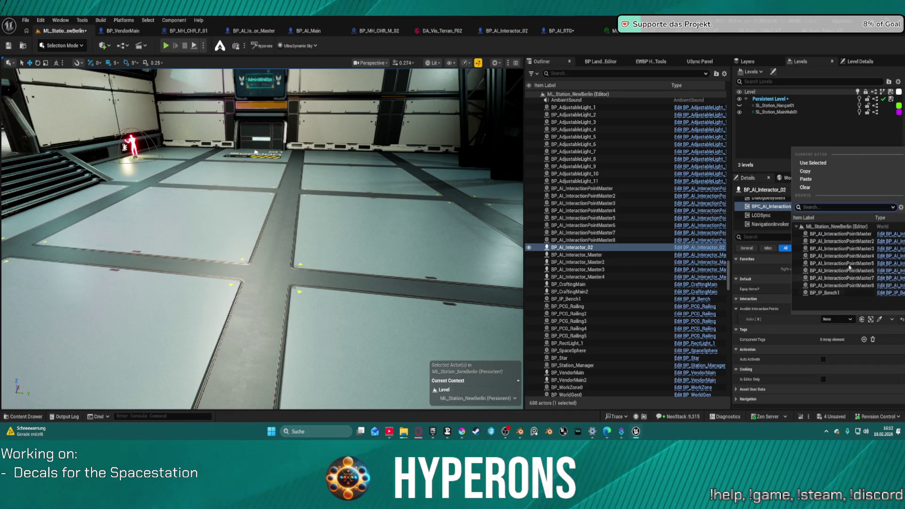
click(846, 241)
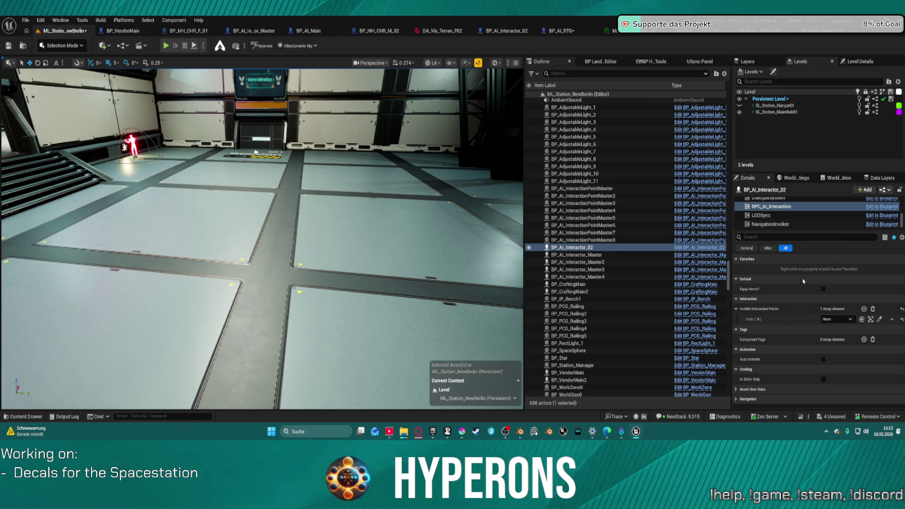
- Bring the view to the hangar stairs and select the character standing there
key(f)
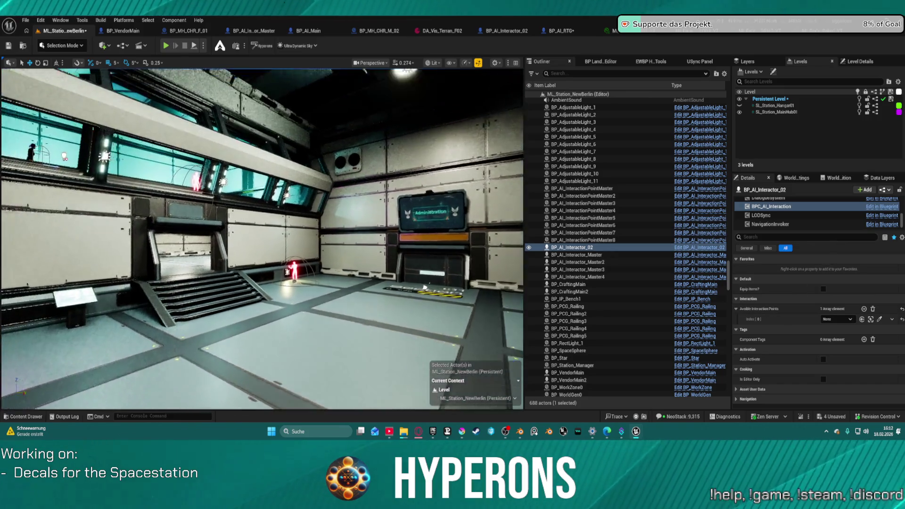
scroll(425, 286, up, 5)
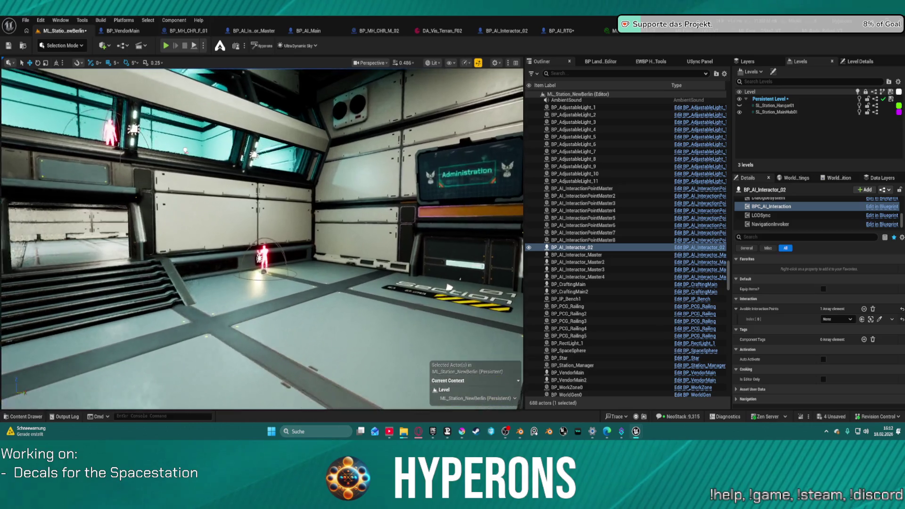
scroll(449, 287, up, 2)
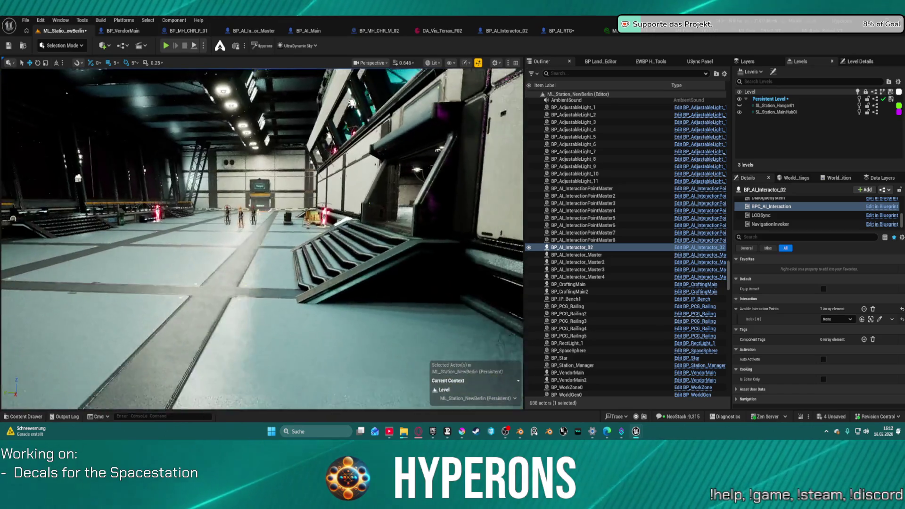
key(f)
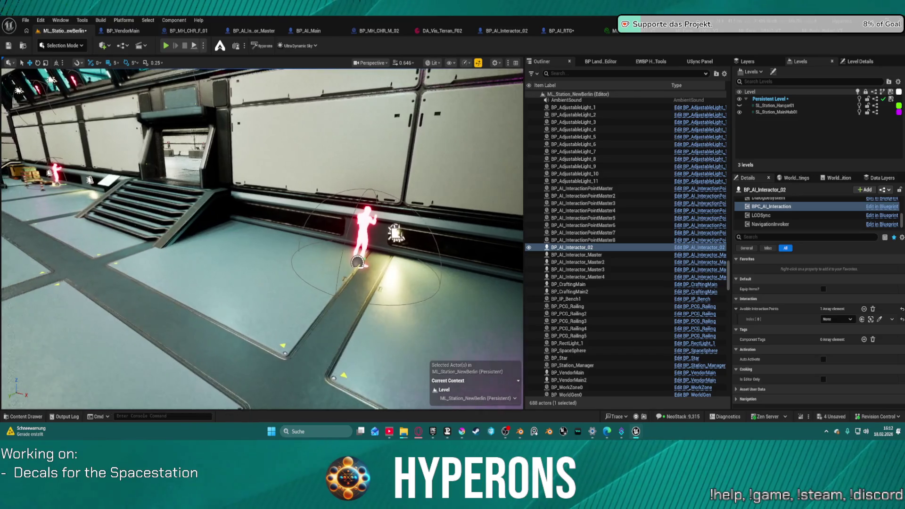
key(s)
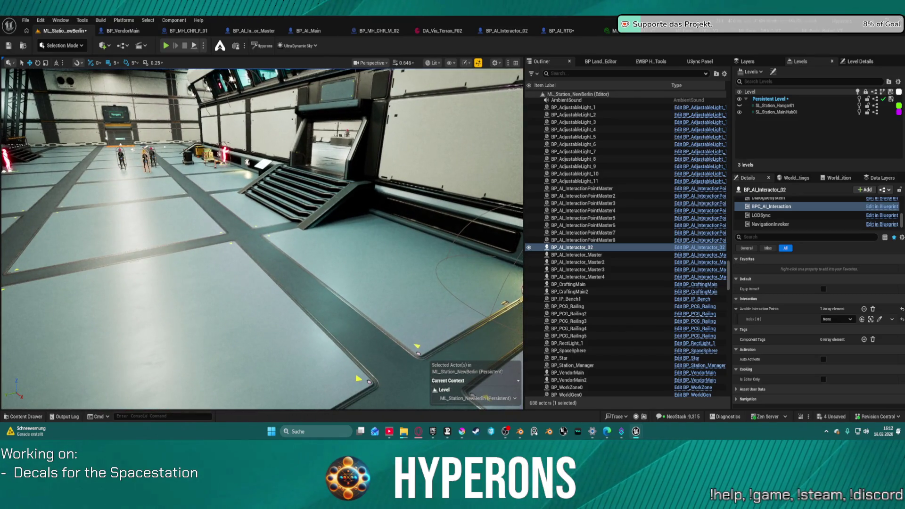
click(146, 160)
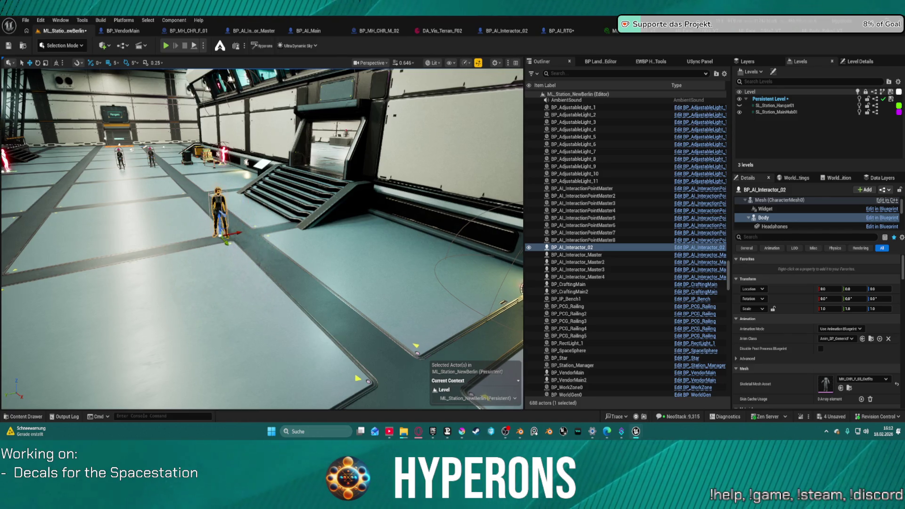
- Reselect the BPC_AI_Interaction component and dismiss the Index[0] actor list without choosing
key(f)
scroll(795, 210, down, 5)
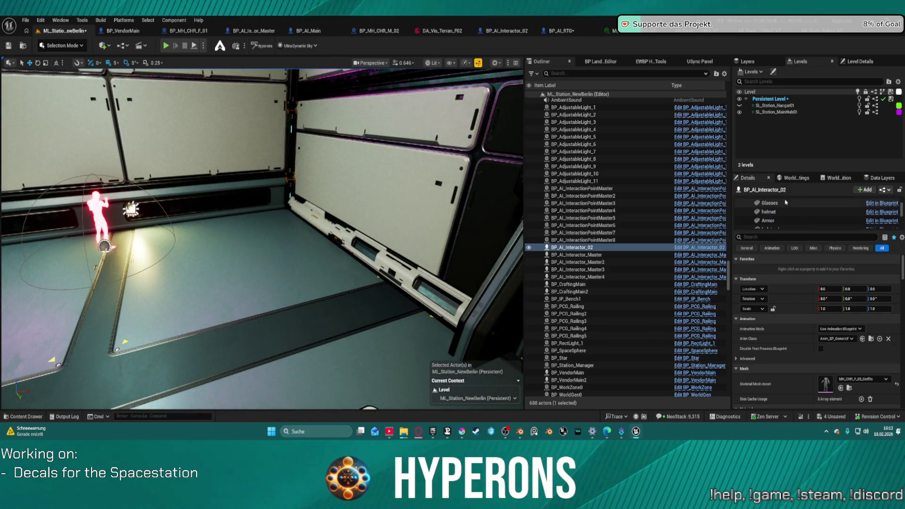
scroll(797, 213, down, 1)
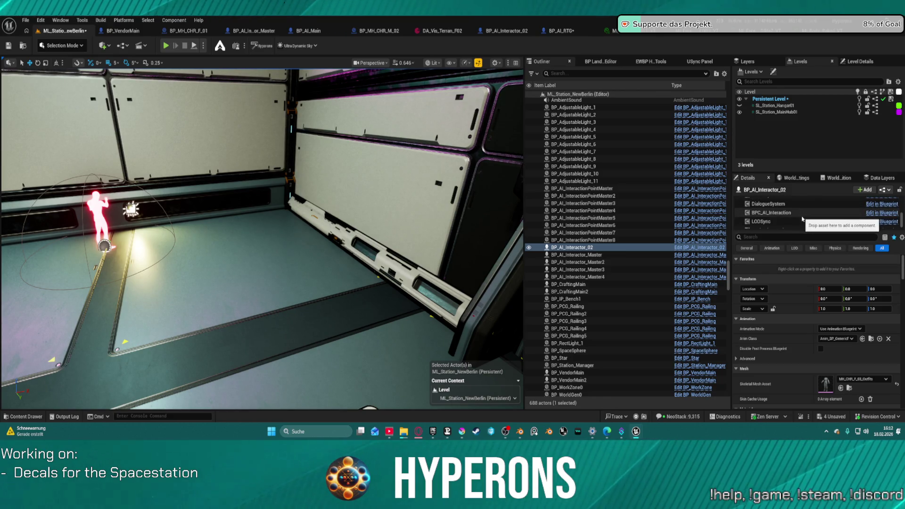
click(802, 214)
click(843, 320)
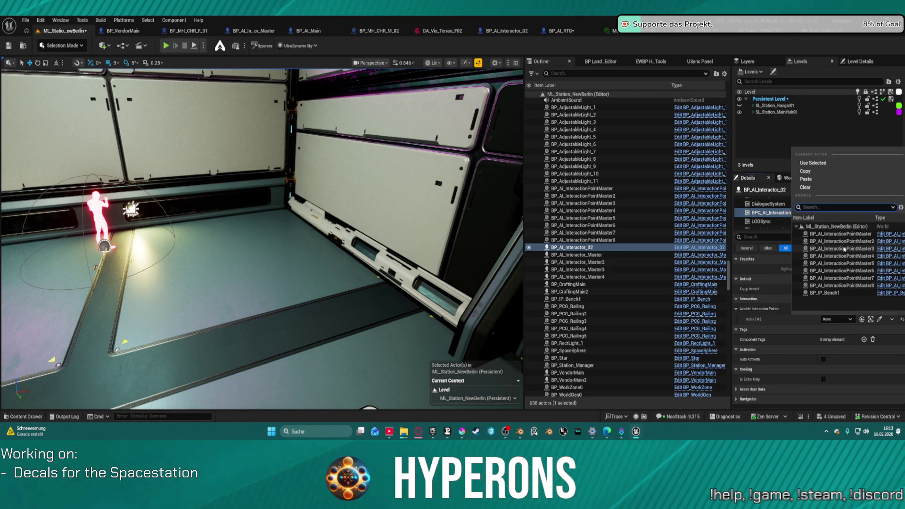
key(Escape)
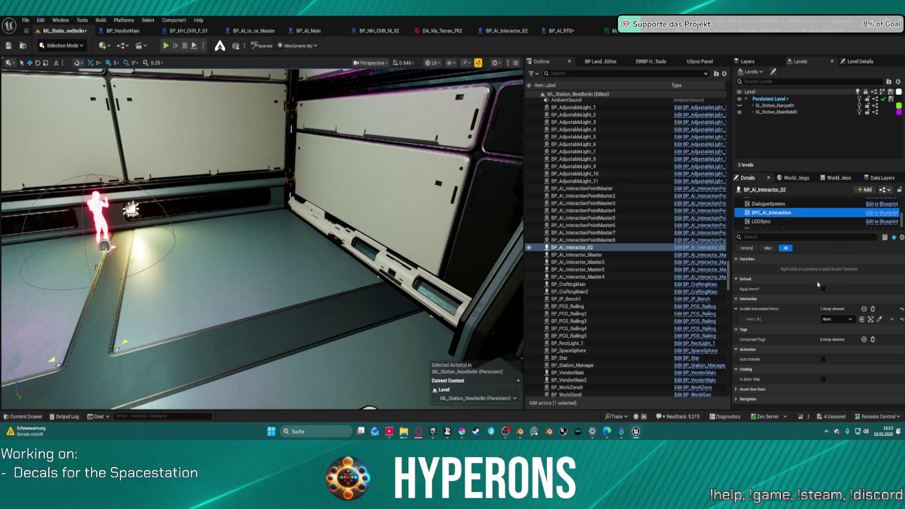
- Remove all interaction point entries and add one fresh entry, left as None
click(873, 309)
click(864, 310)
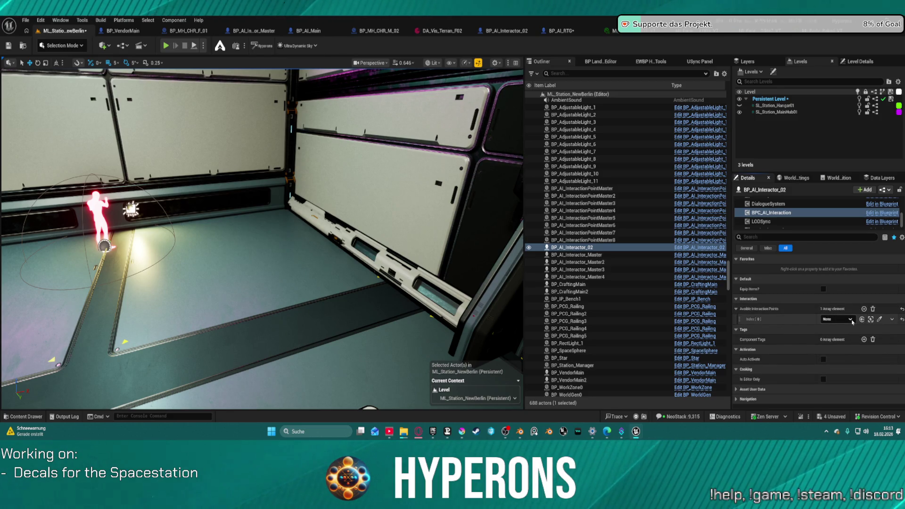
click(851, 319)
click(853, 239)
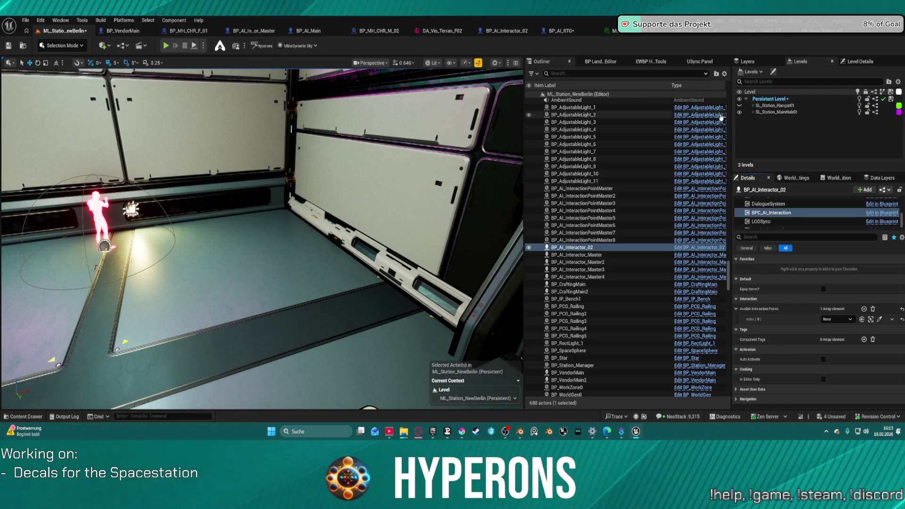
- Move the selected interactor into the SL_Station_MainHub01 sublevel
right_click(764, 113)
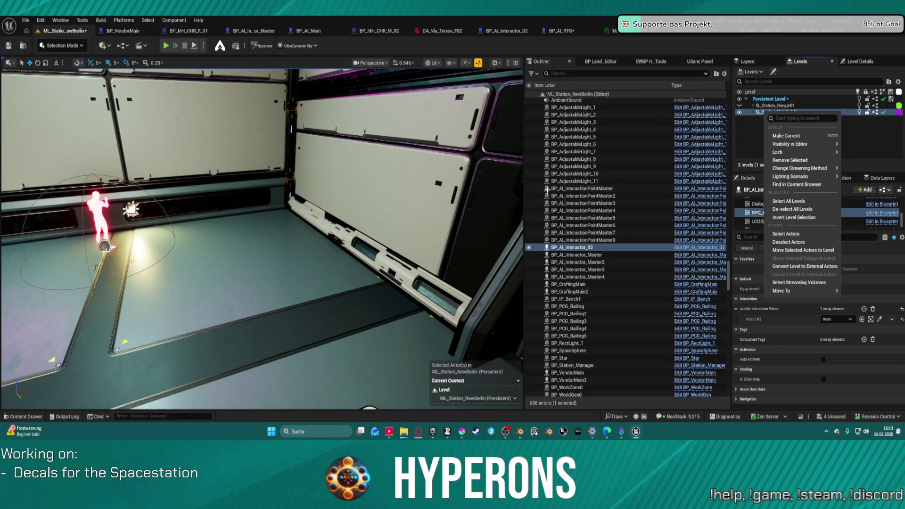
key(Escape)
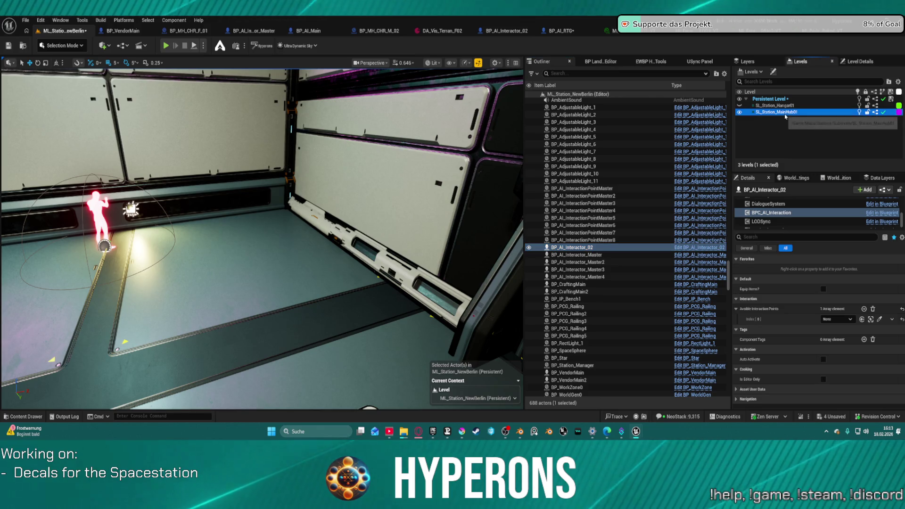
right_click(786, 116)
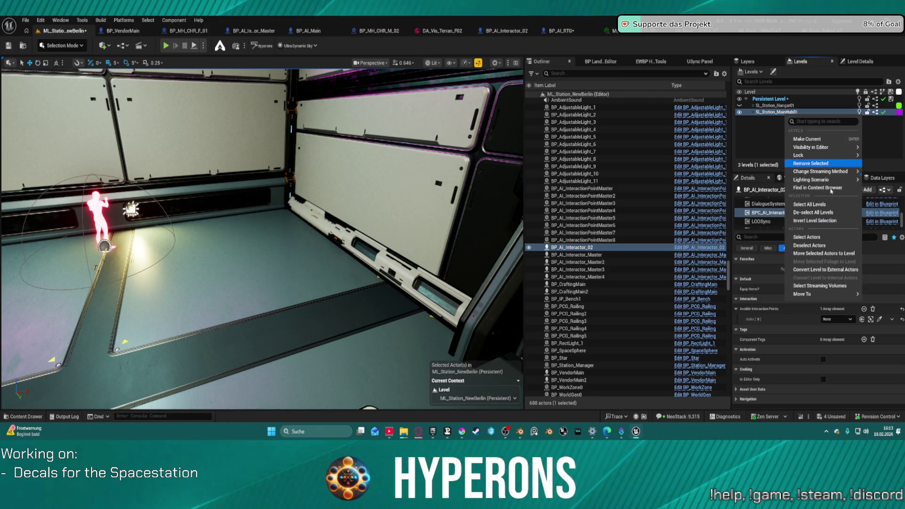
click(835, 255)
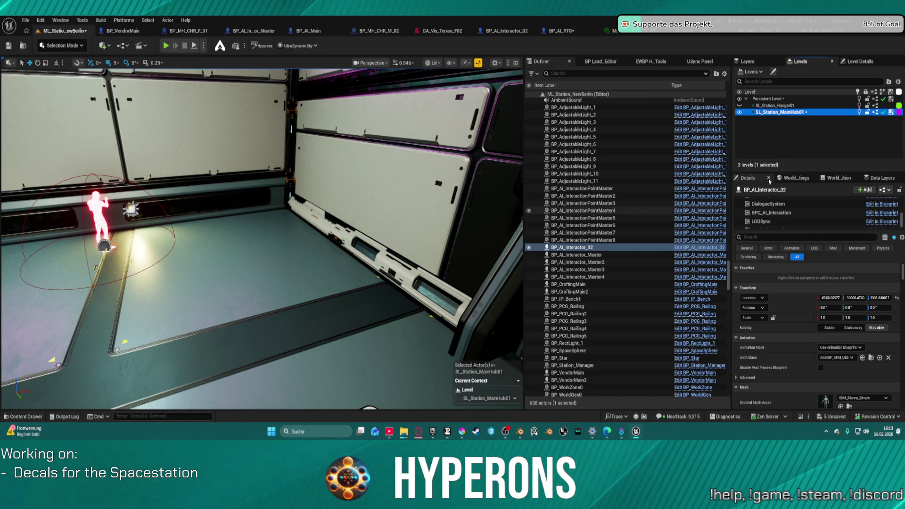
- Set interaction point Index[0] to BP_AI_InteractionPointMaster2 and save the level
click(801, 212)
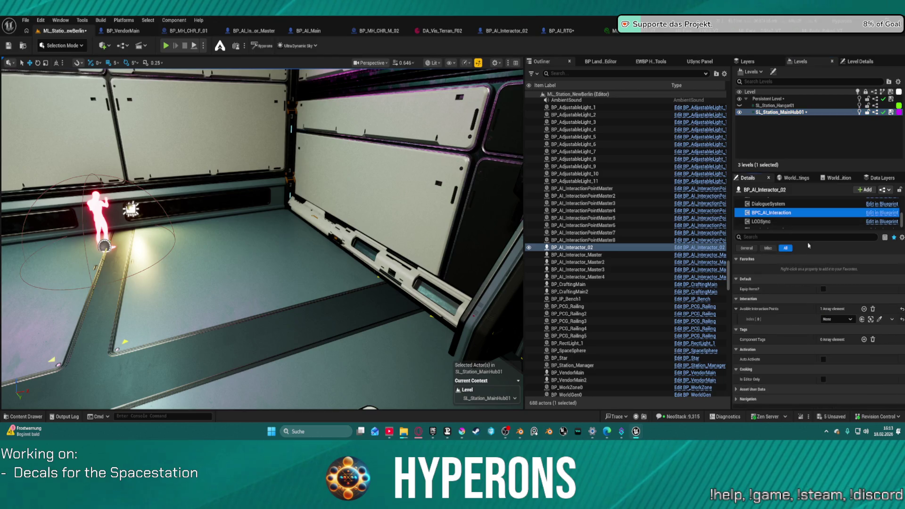
click(837, 319)
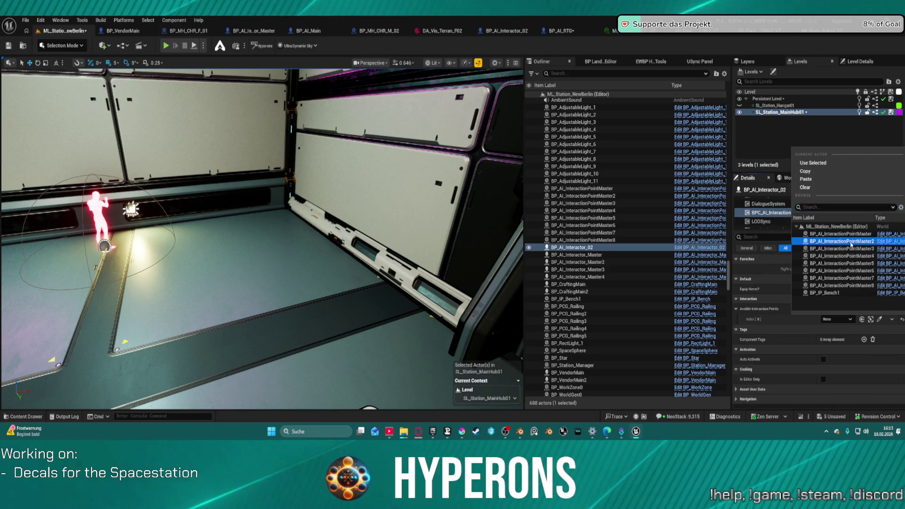
click(852, 245)
click(13, 45)
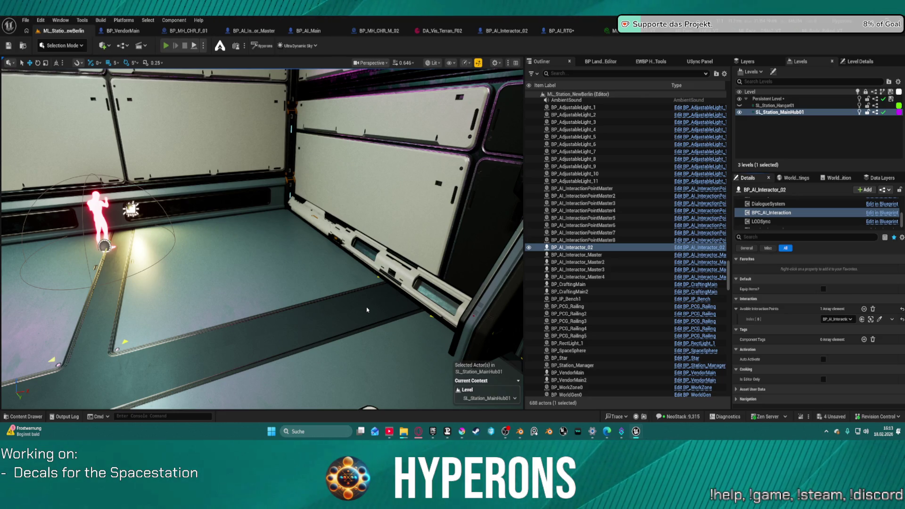
key(alt+p)
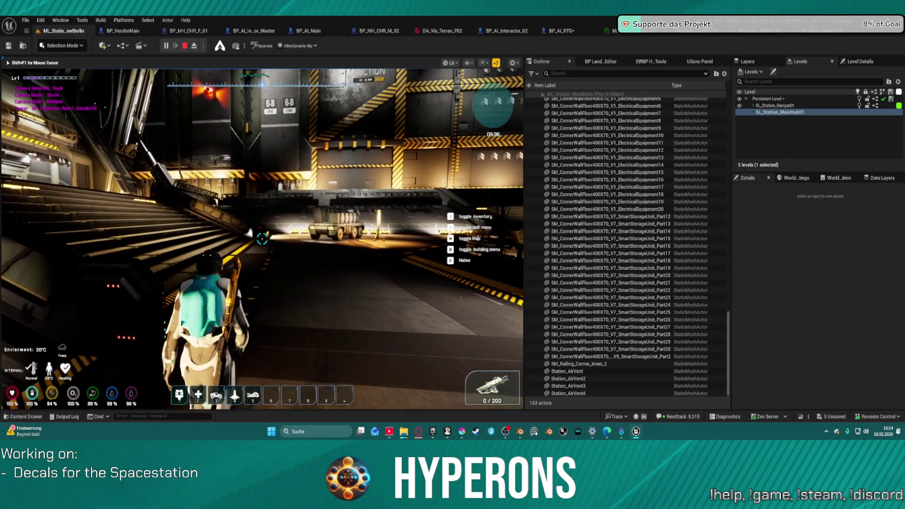
- Walk the player character onto the hangar stairs, then release the mouse back to the editor
key(w)
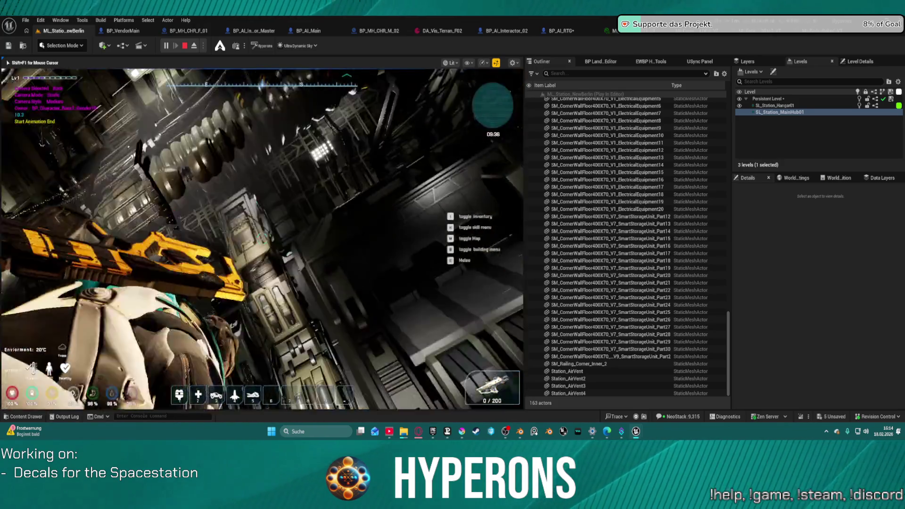
key(super)
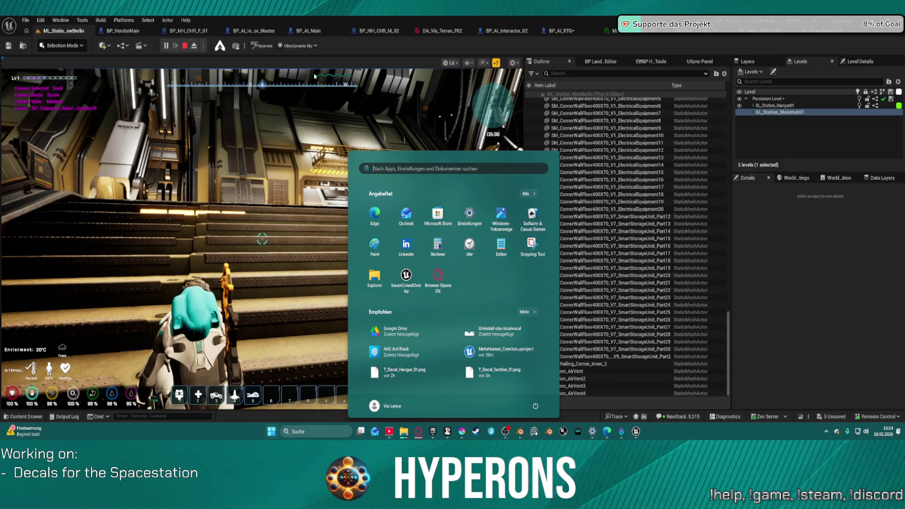
click(196, 29)
- Close the leftover asset editors, including BP_MH_CHR_F_01, BP_AI_Main, DA_Vis_Terran_F02 and face materials
middle_click(198, 32)
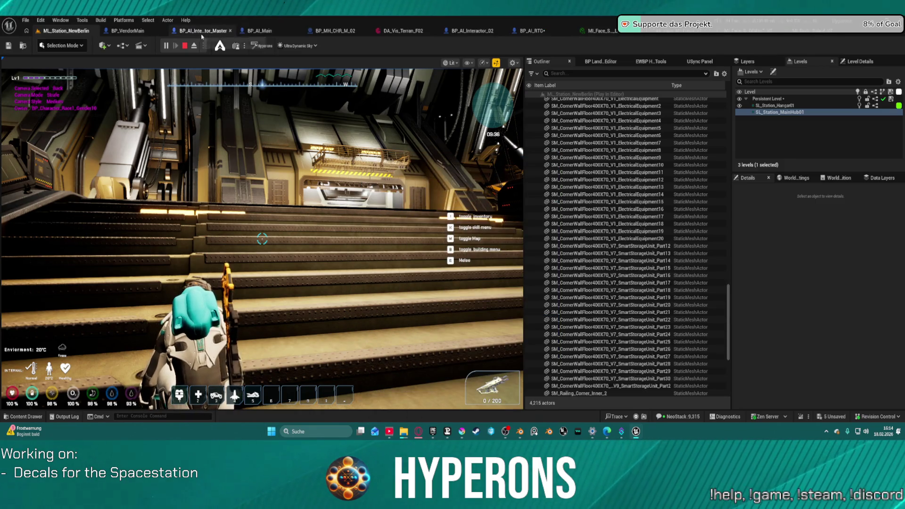
middle_click(201, 33)
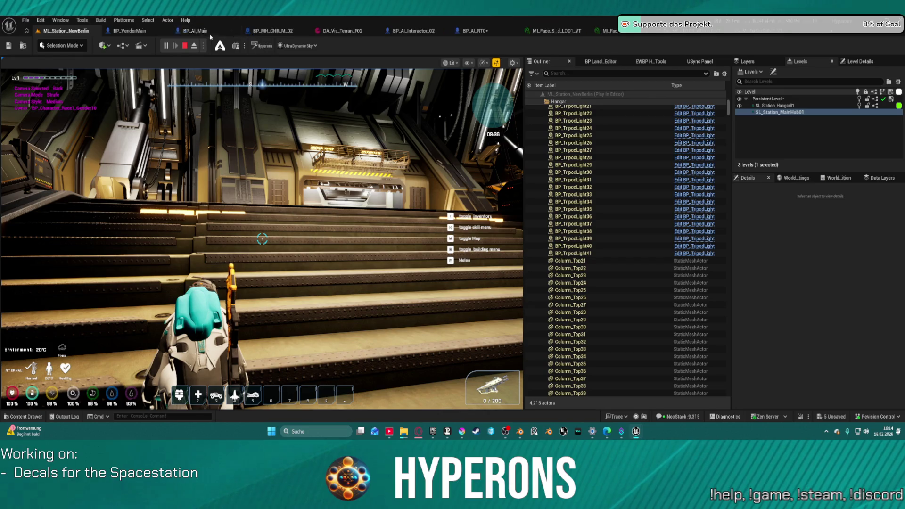
middle_click(211, 33)
middle_click(211, 33)
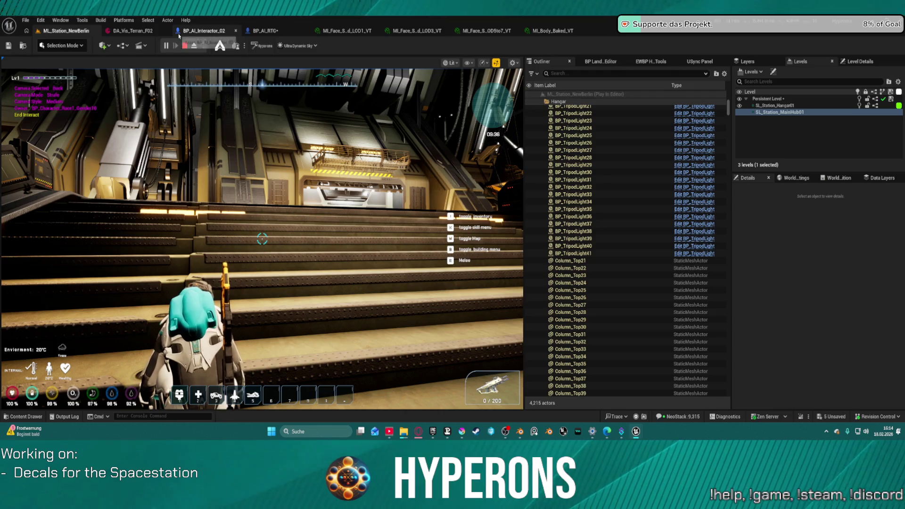
middle_click(136, 33)
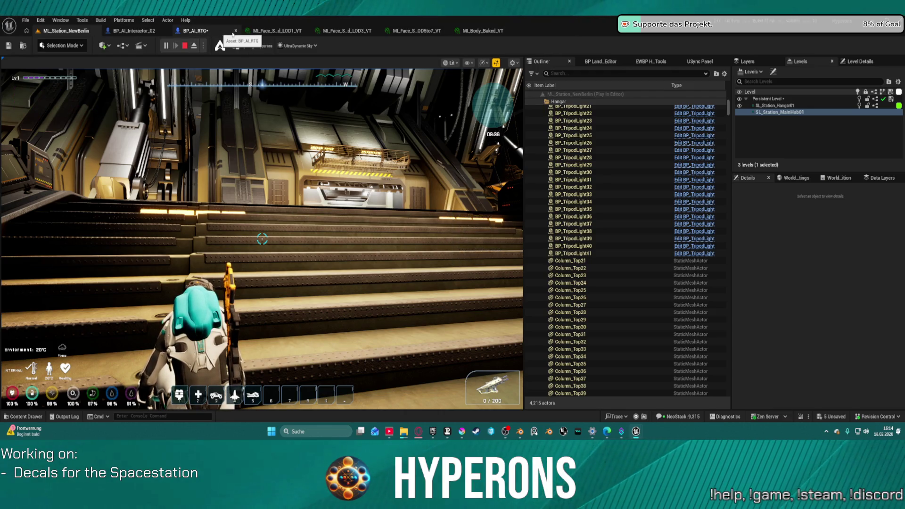
middle_click(233, 33)
middle_click(234, 33)
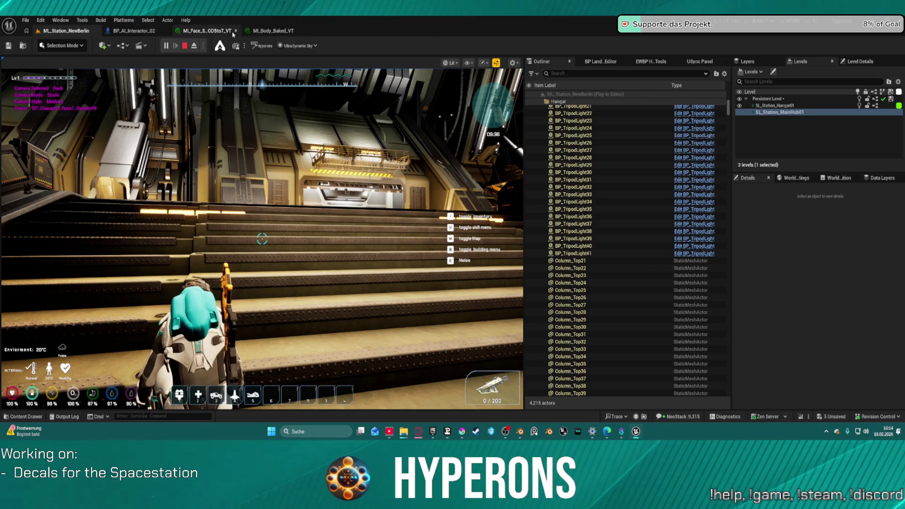
middle_click(234, 33)
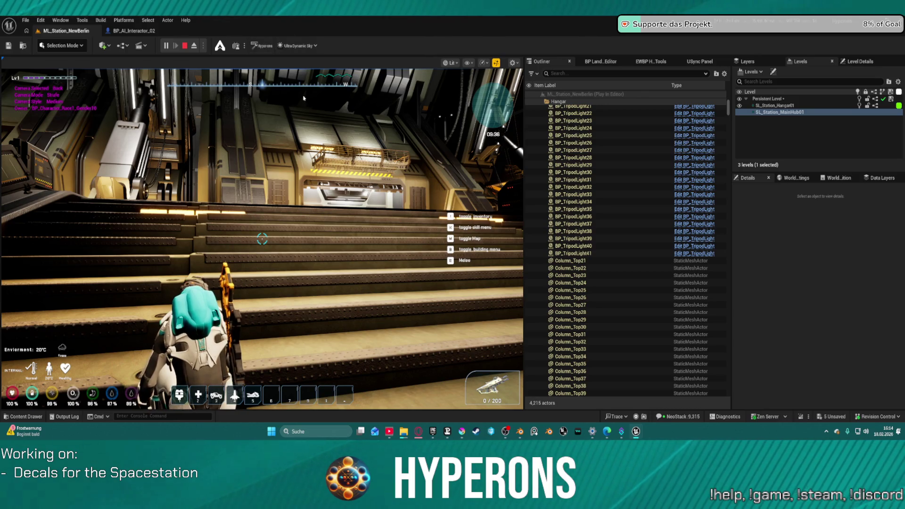
- Walk the character through the hangar and corridor to the elevator and send it to floor 1
click(304, 98)
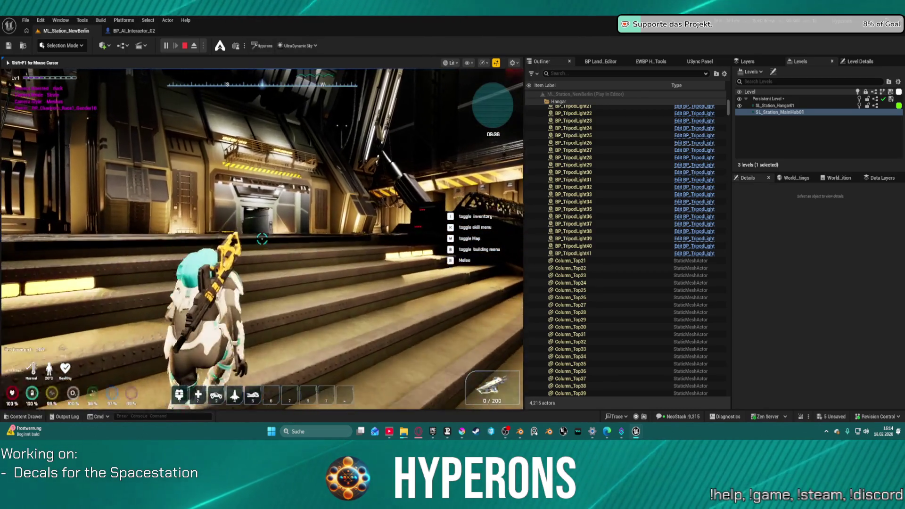
key(w)
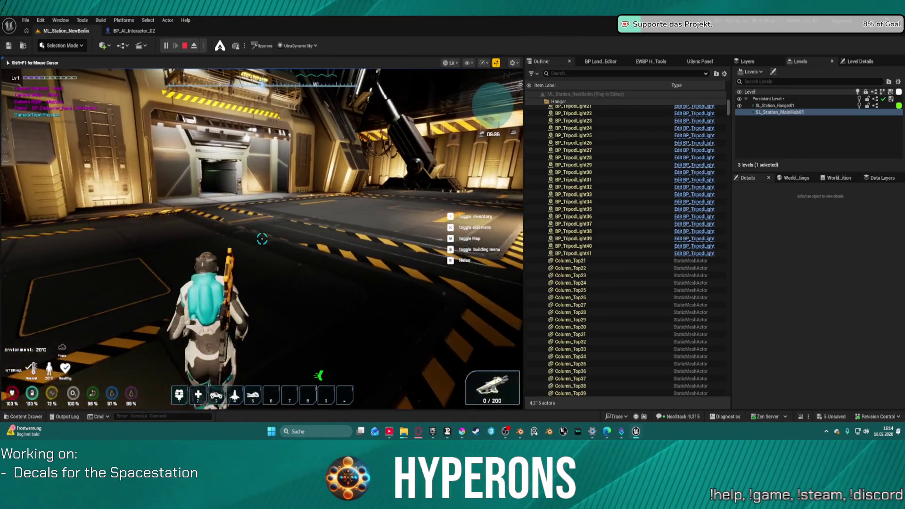
key(w)
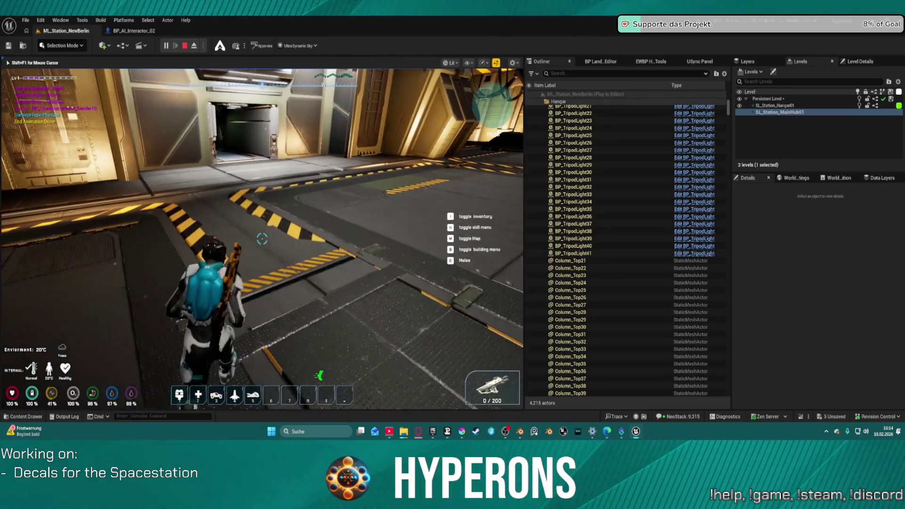
key(w)
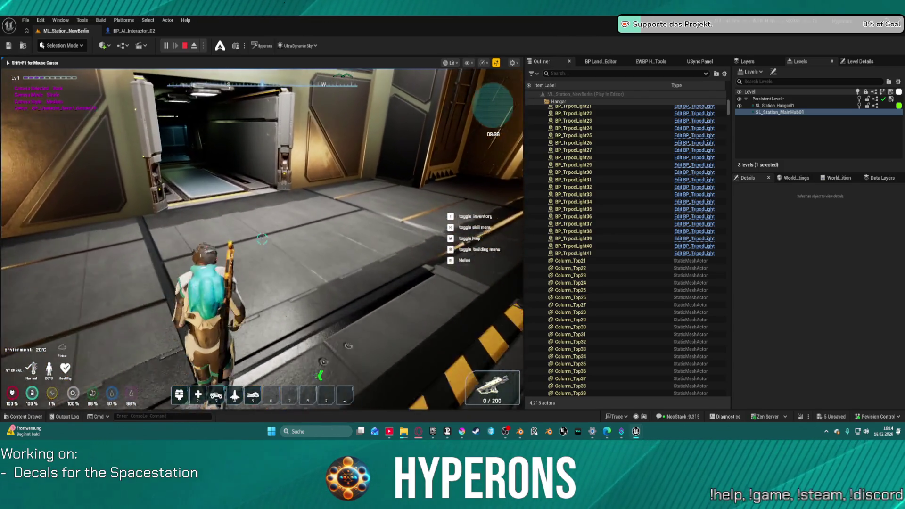
key(w)
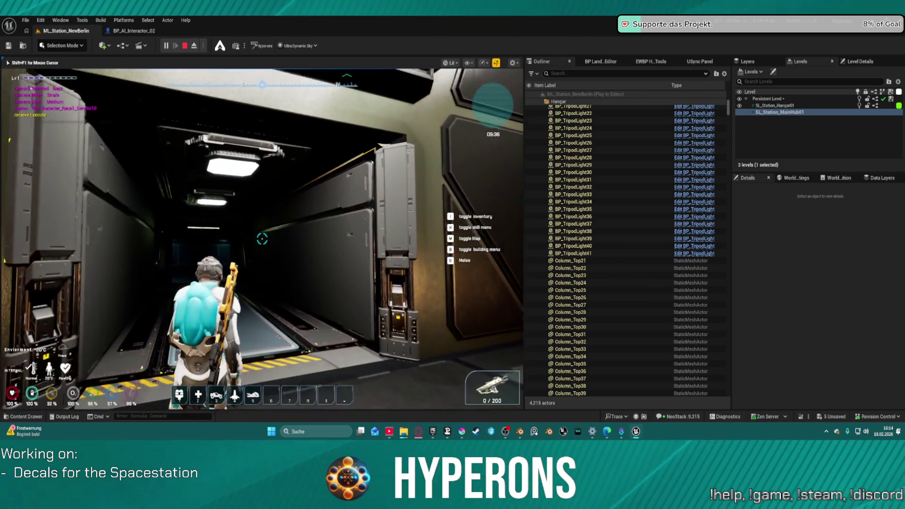
key(w)
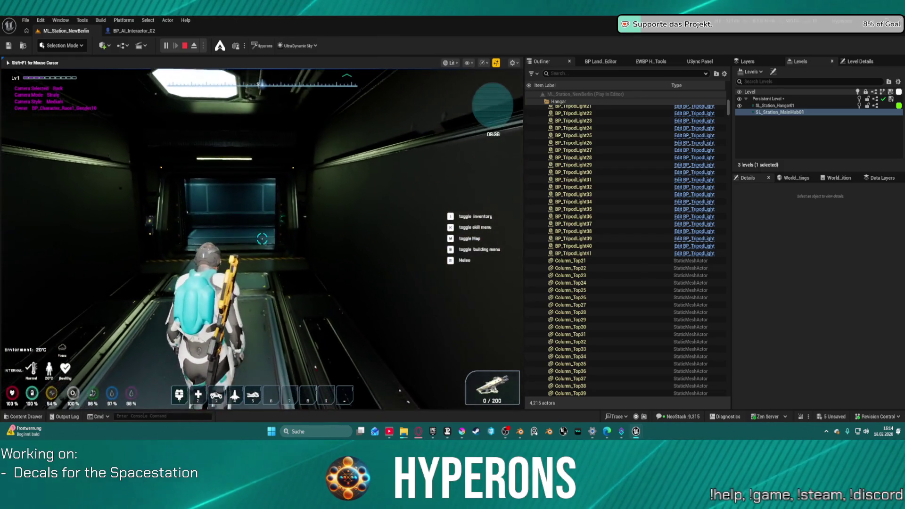
key(w)
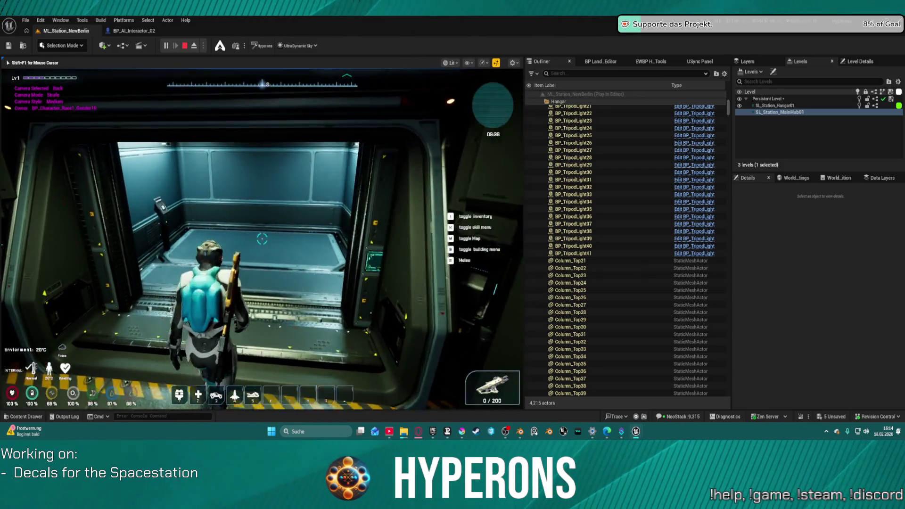
key(w)
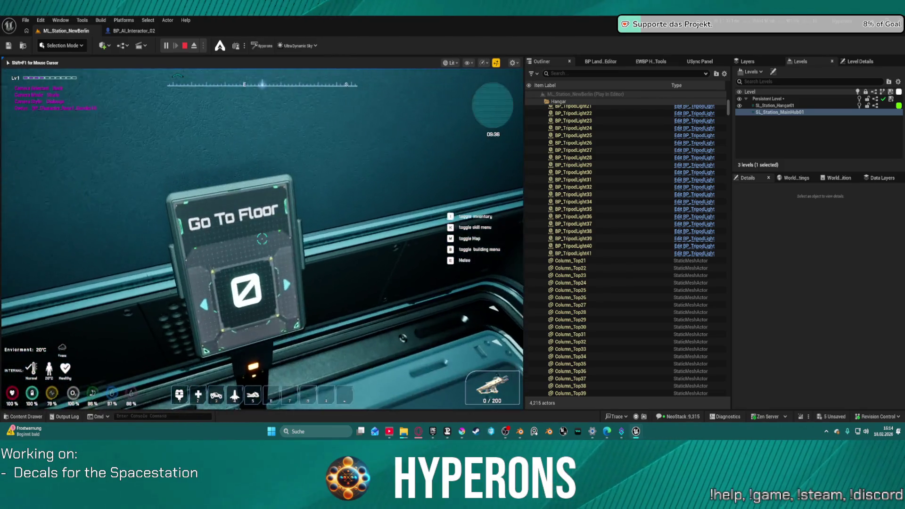
key(e)
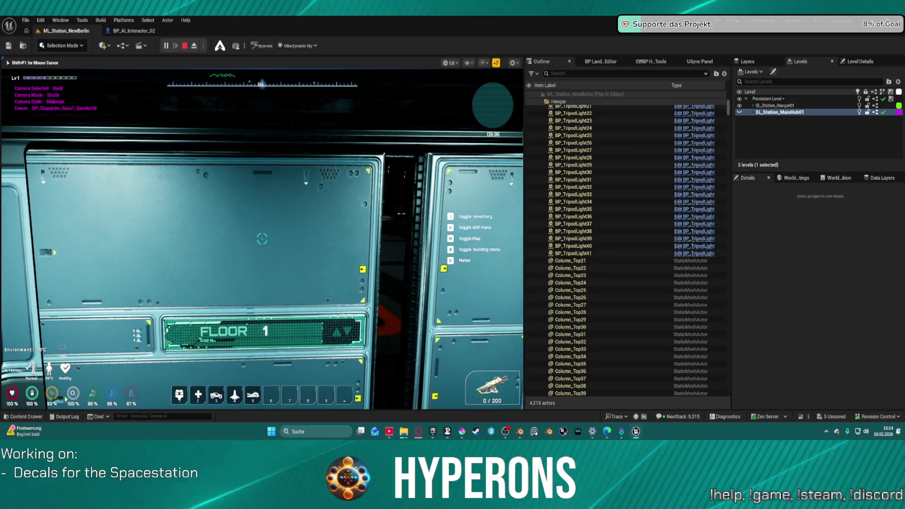
- Run across Hangar 01 to the AI interactor, then end the play session
key(w)
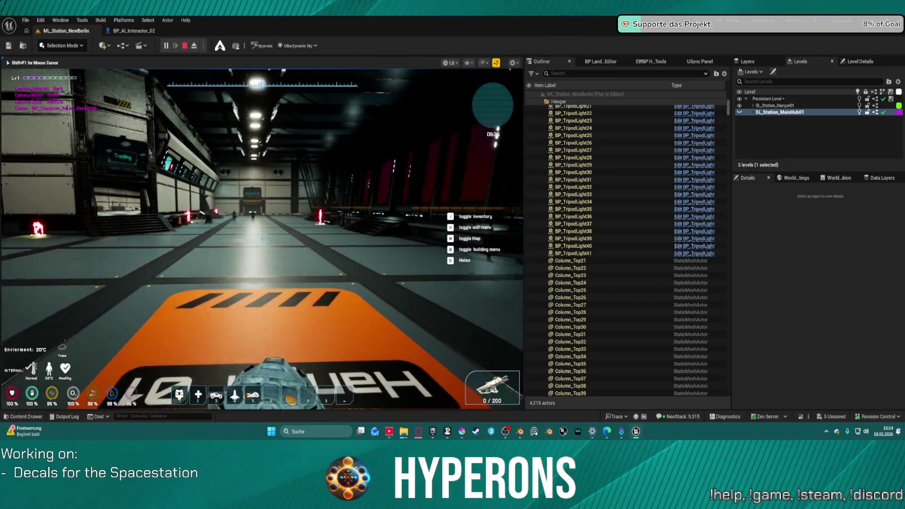
key(w)
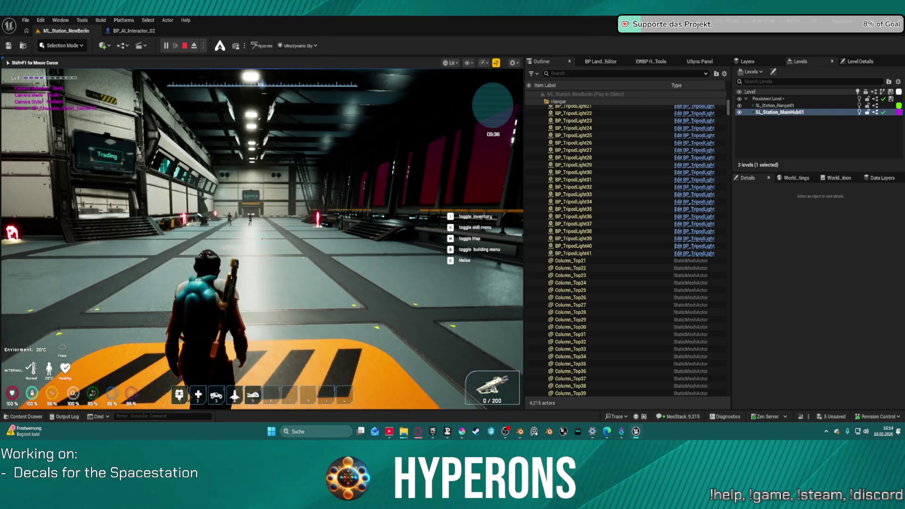
key(w)
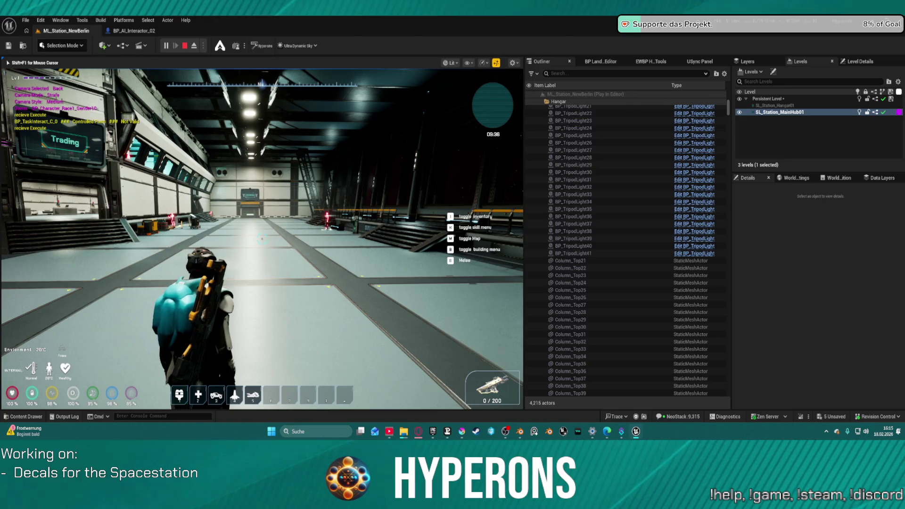
key(super)
key(super)
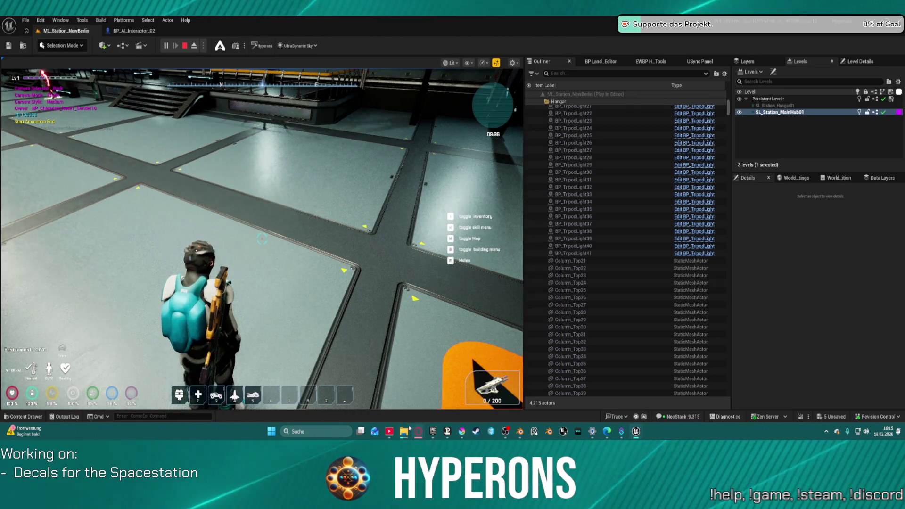
mouse_move(405, 432)
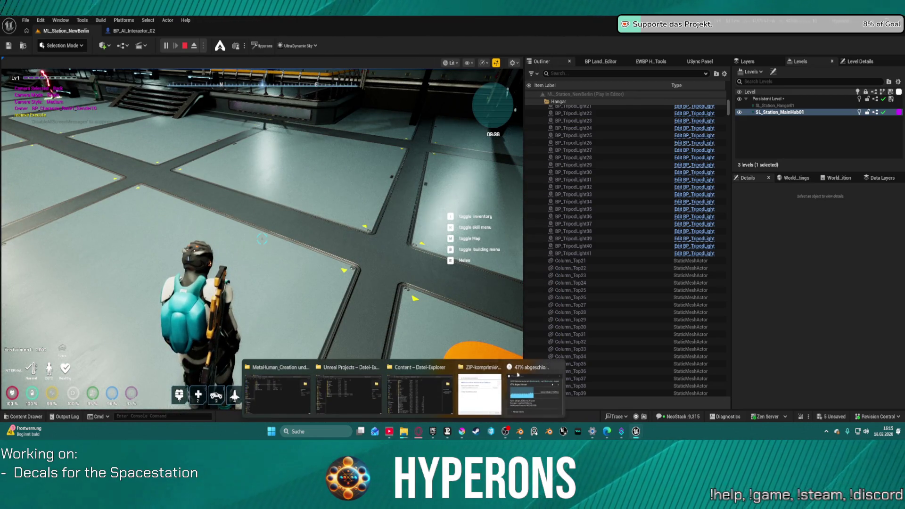
key(w)
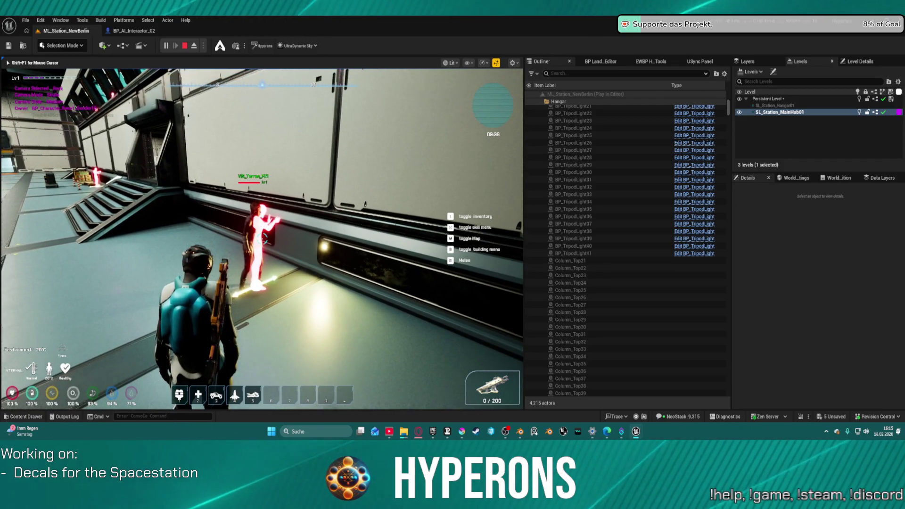
key(Escape)
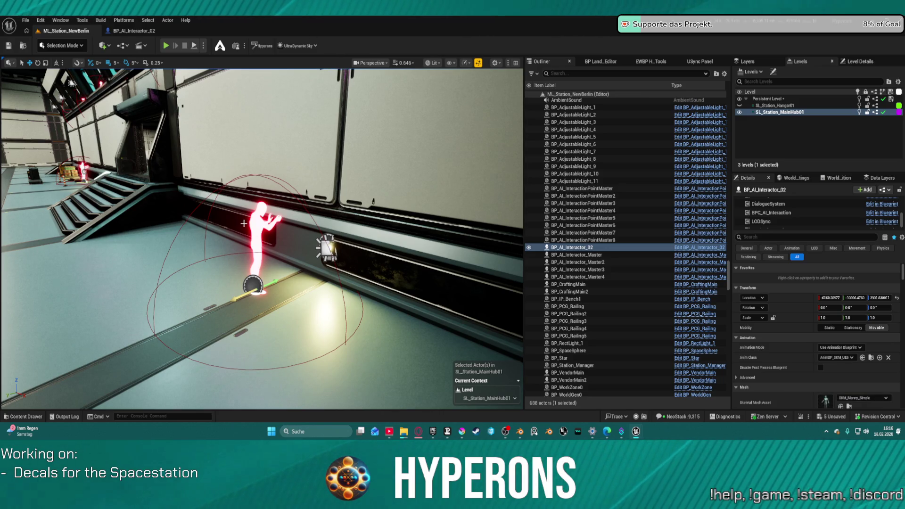
- Set BP_AI_Interactor_02 to Use Animation Asset with Anim_Get_Here_2_UE5 as Anim to Play
double_click(583, 196)
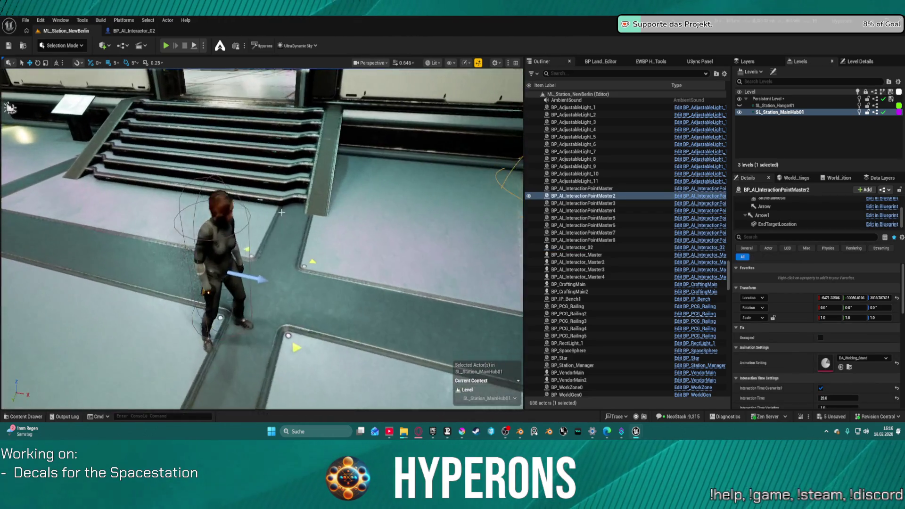
click(240, 260)
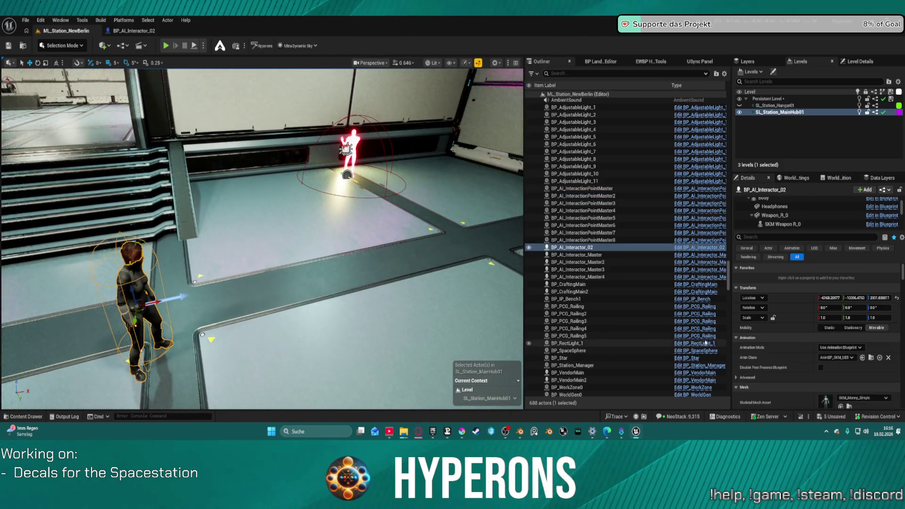
click(855, 358)
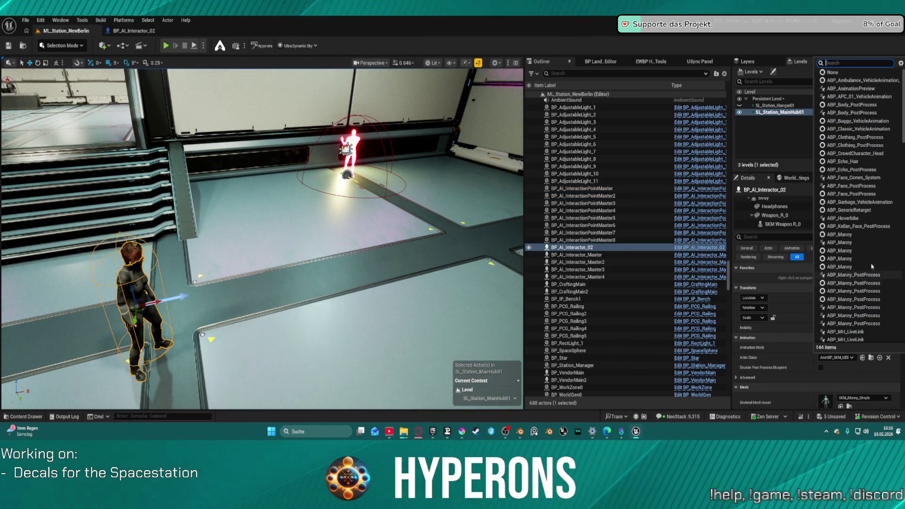
click(841, 348)
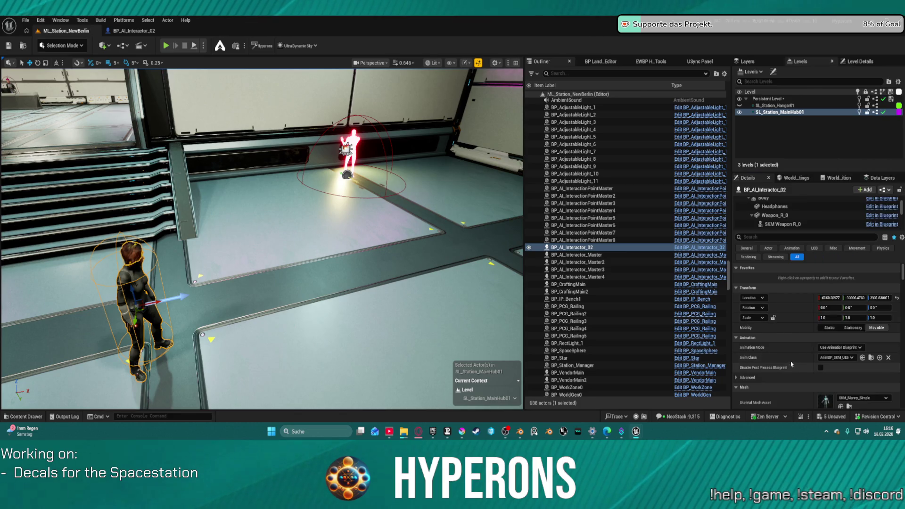
click(840, 348)
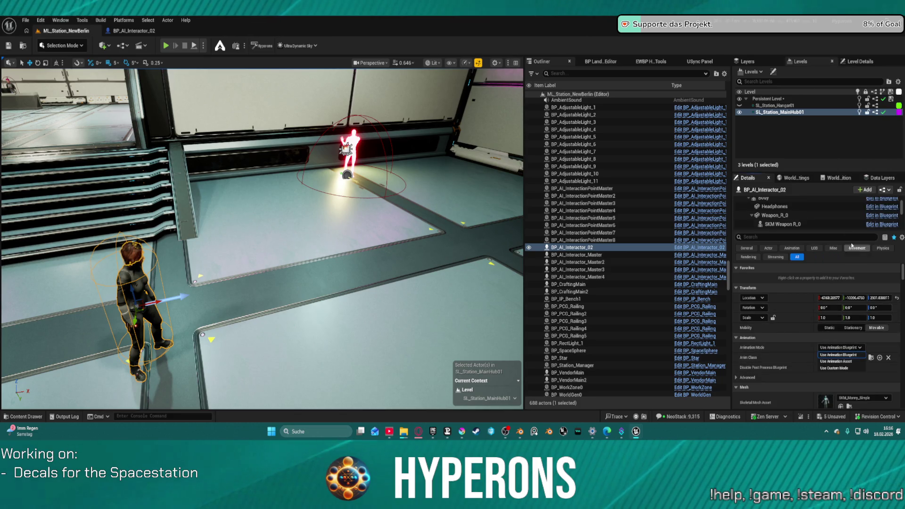
click(851, 361)
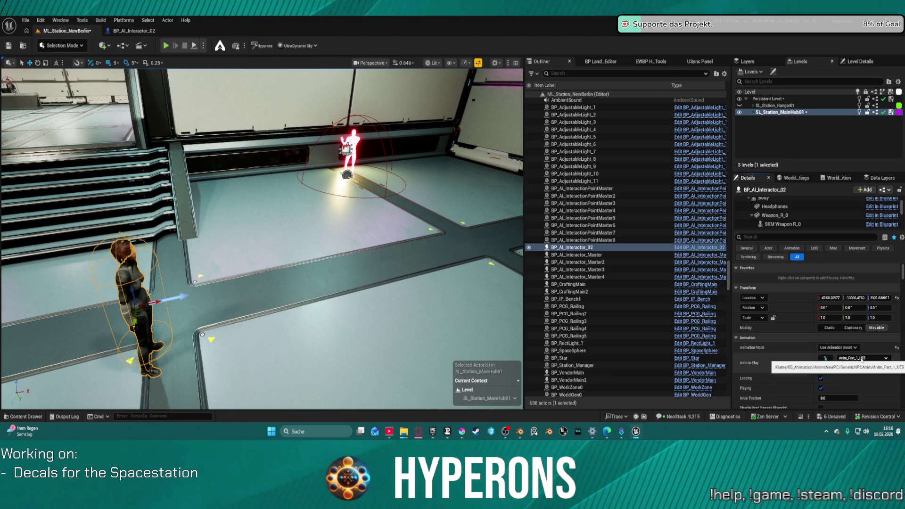
click(856, 359)
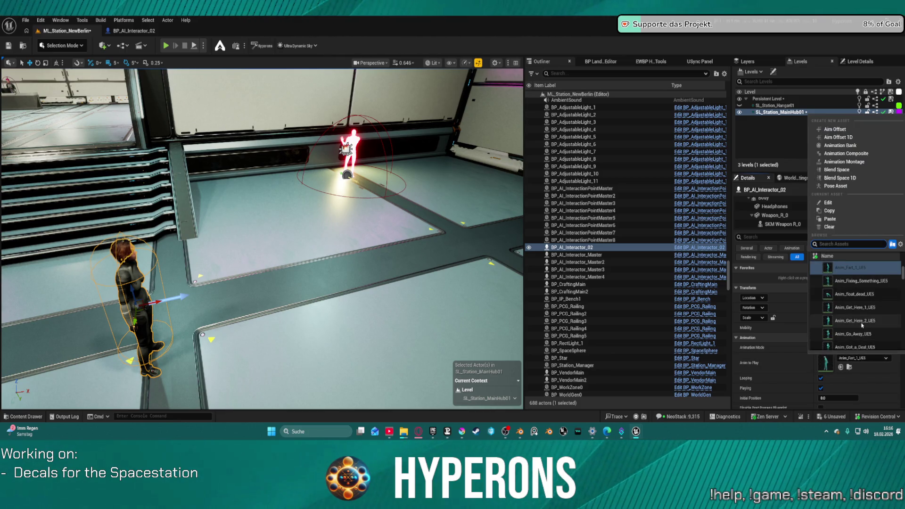
click(861, 322)
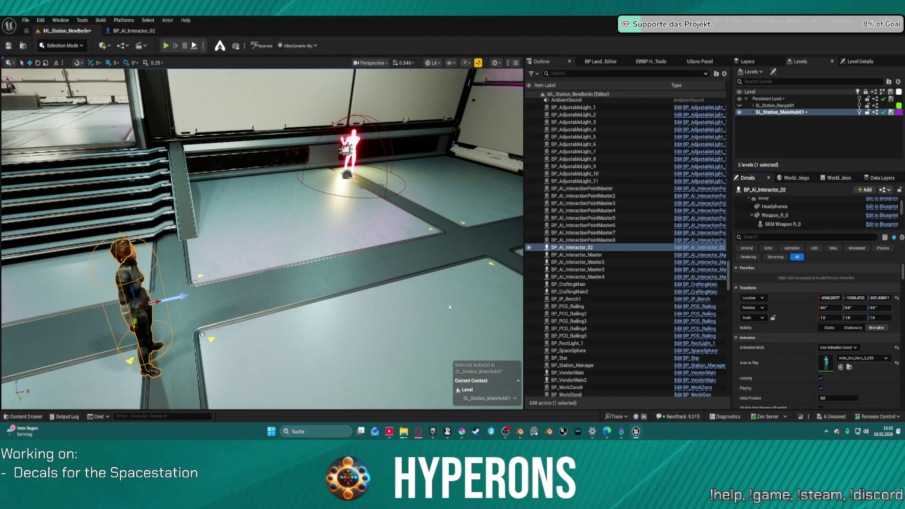
- Play-test the new animation, then delete BP_AI_Interactor_02 from the station level
key(alt+p)
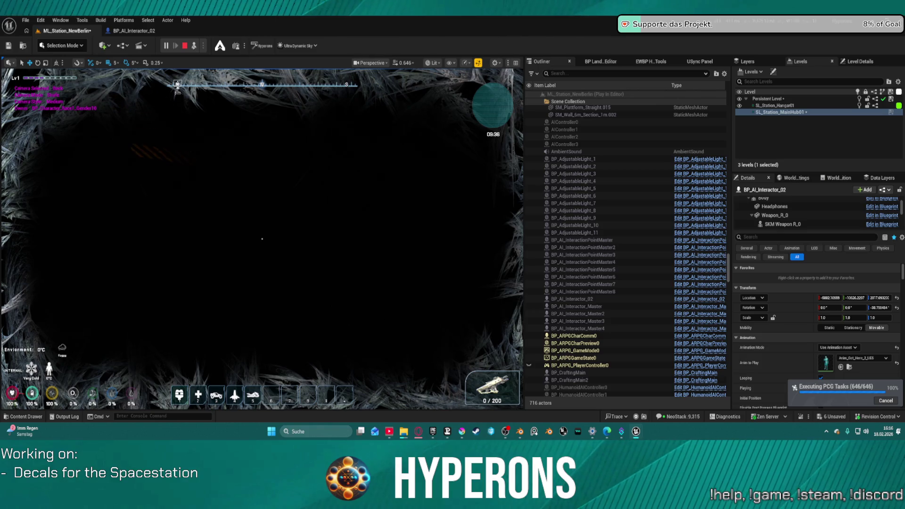
key(Escape)
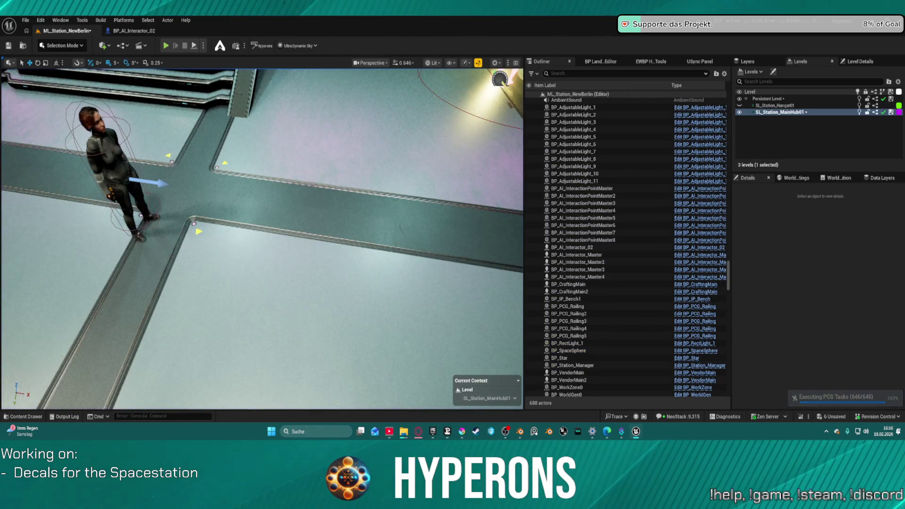
click(108, 131)
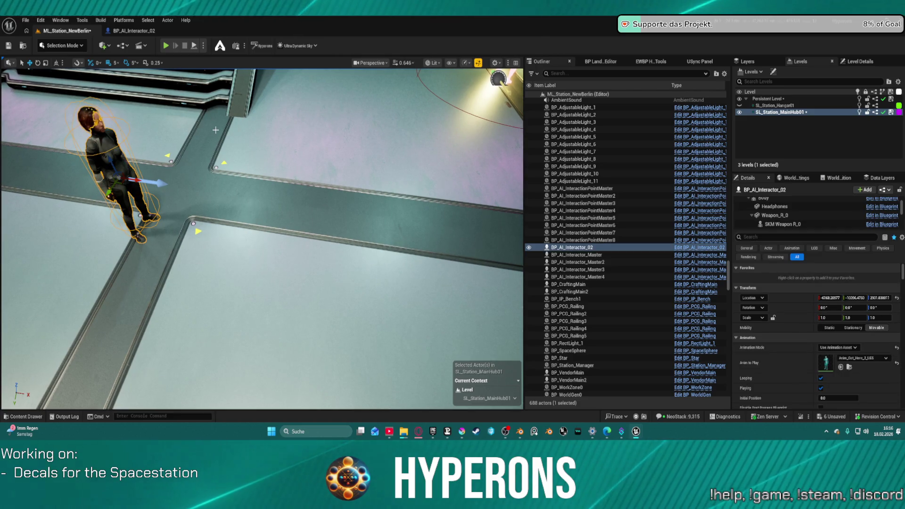
key(Delete)
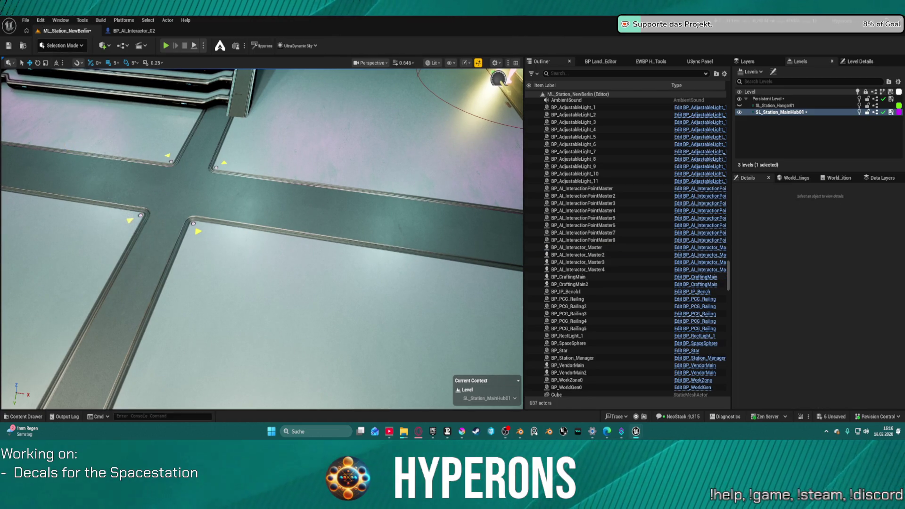
click(27, 21)
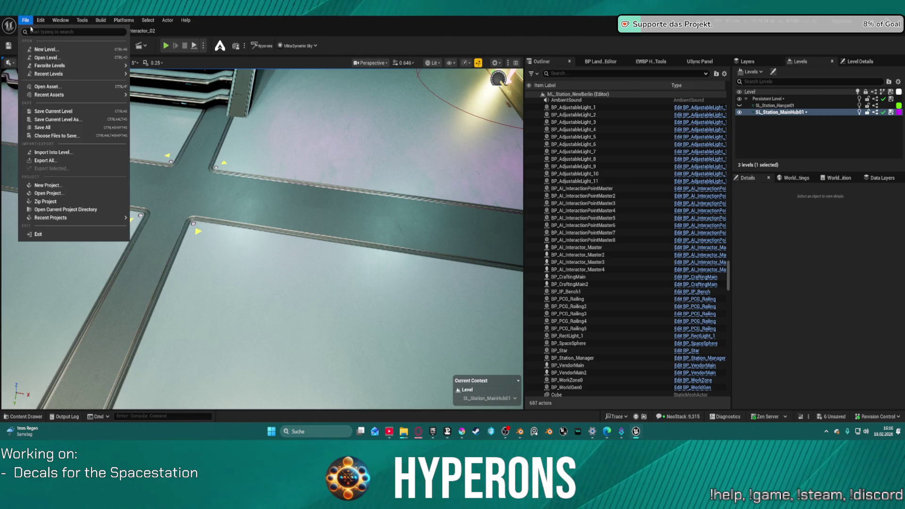
- Open AI_testmap from Recent Levels, saving the station level with Save Selected first
mouse_move(68, 74)
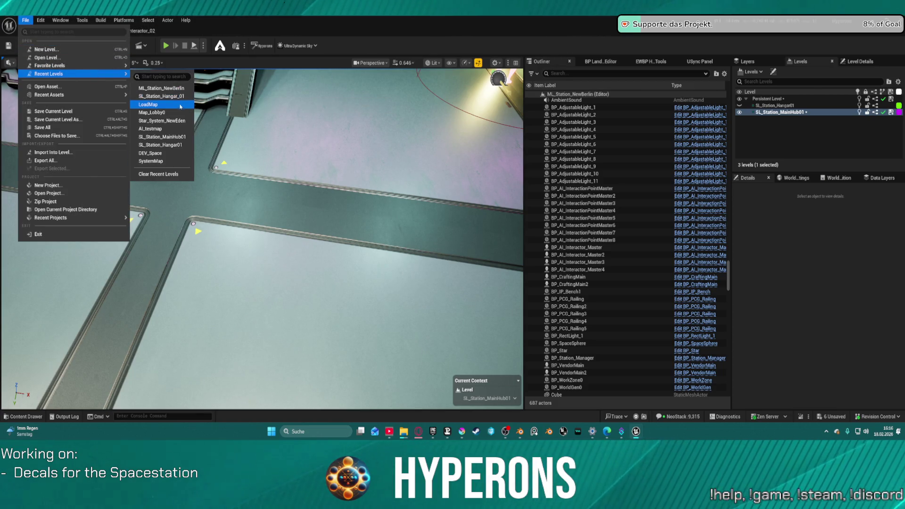
click(161, 129)
click(468, 306)
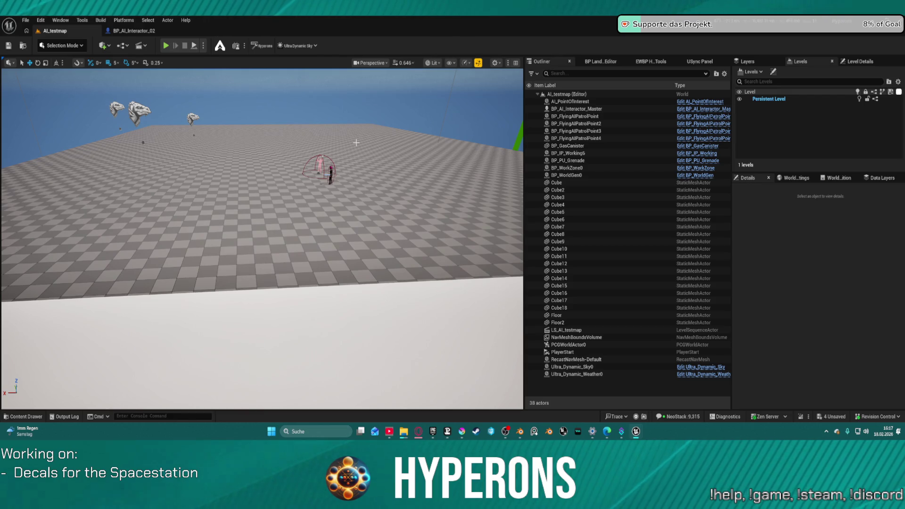
mouse_move(607, 432)
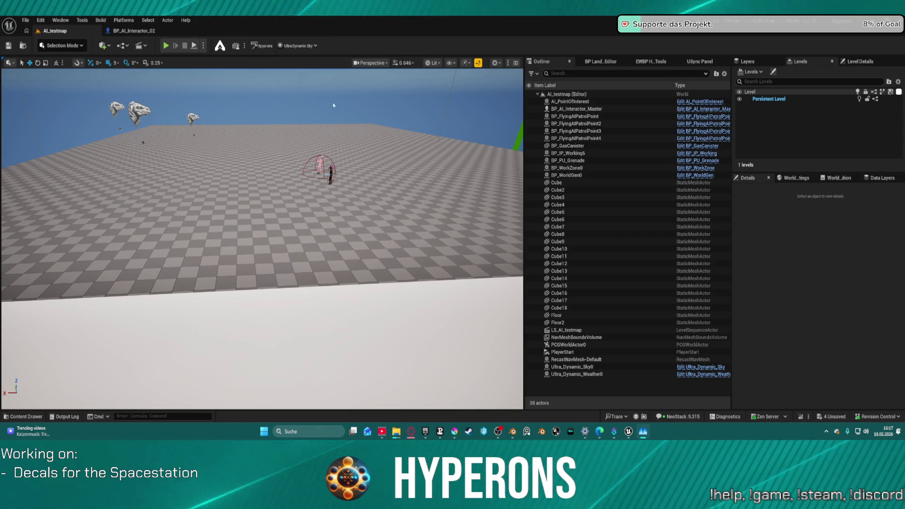
- Paste BP_AI_Interactor_02 into AI_testmap and place it on the floor beside the other characters
mouse_move(262, 235)
mouse_down()
mouse_move(264, 208)
mouse_move(278, 210)
mouse_move(276, 226)
mouse_move(443, 205)
mouse_up()
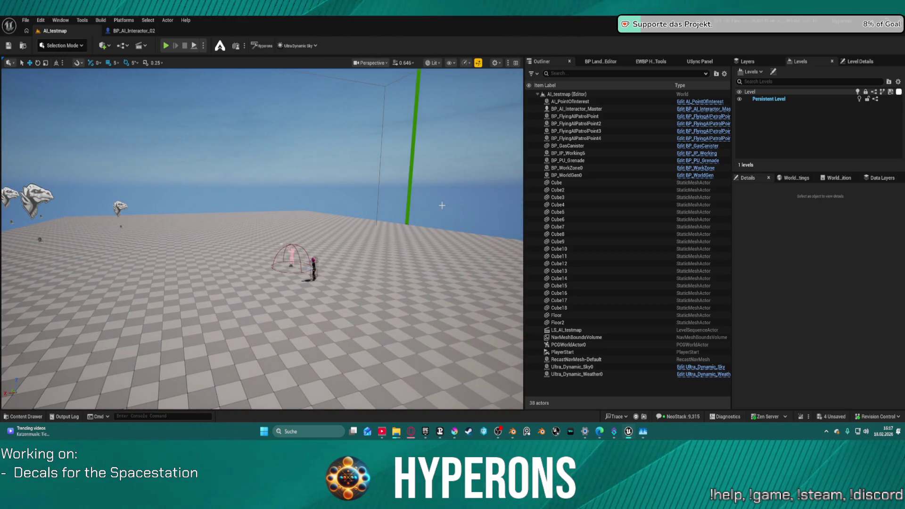
key(ctrl+v)
key(f)
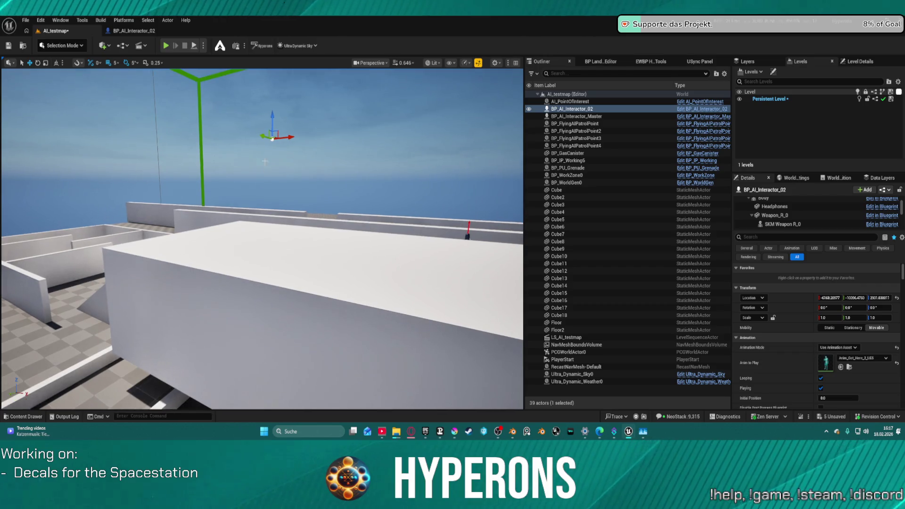
mouse_move(272, 138)
mouse_down()
mouse_move(191, 165)
mouse_move(22, 345)
mouse_move(40, 373)
mouse_up()
key(f)
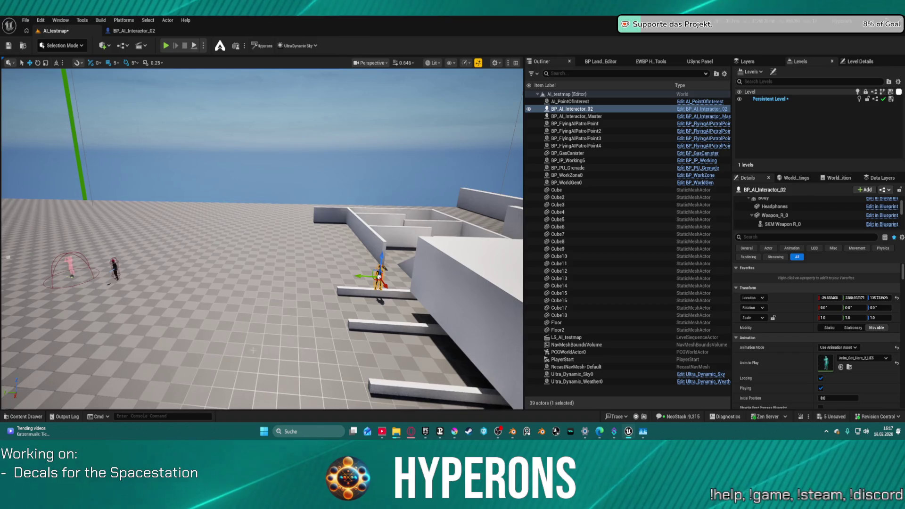
mouse_move(381, 277)
mouse_down()
mouse_move(133, 265)
mouse_move(145, 310)
mouse_up()
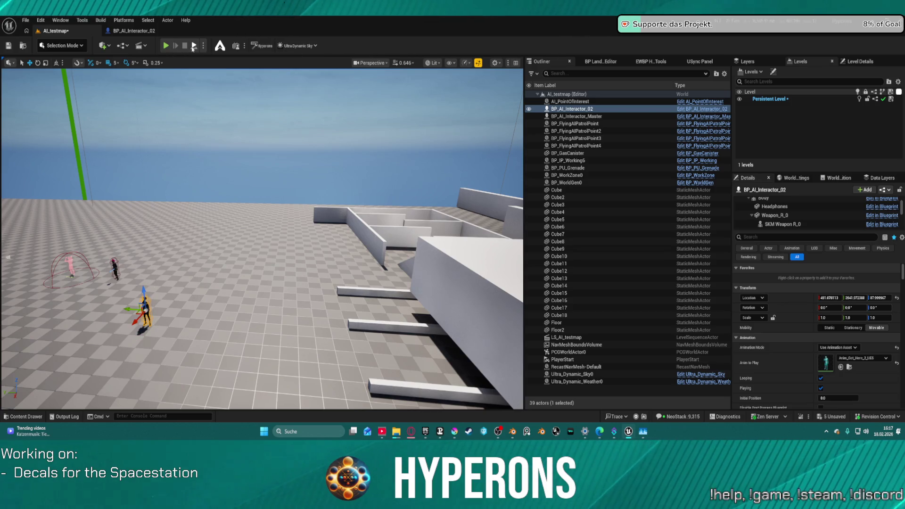
- Run a brief play test of AI_testmap and stop it
key(alt+p)
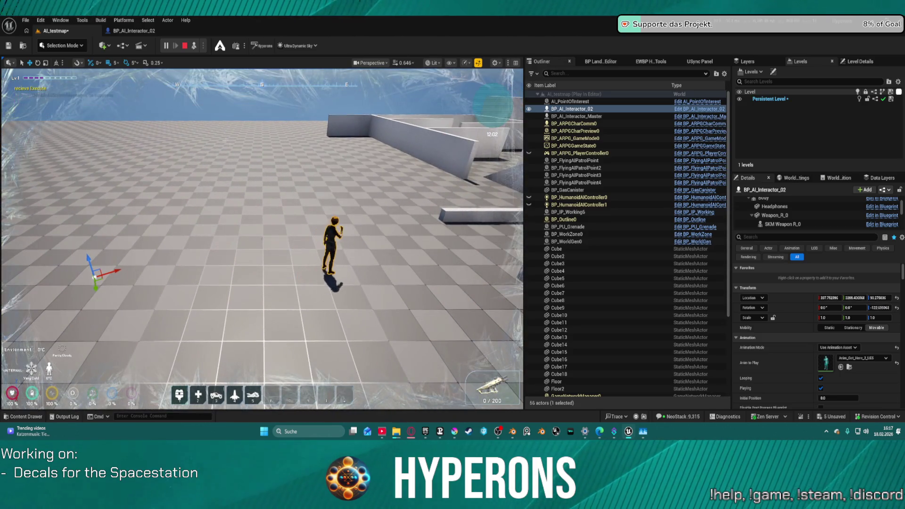
key(Escape)
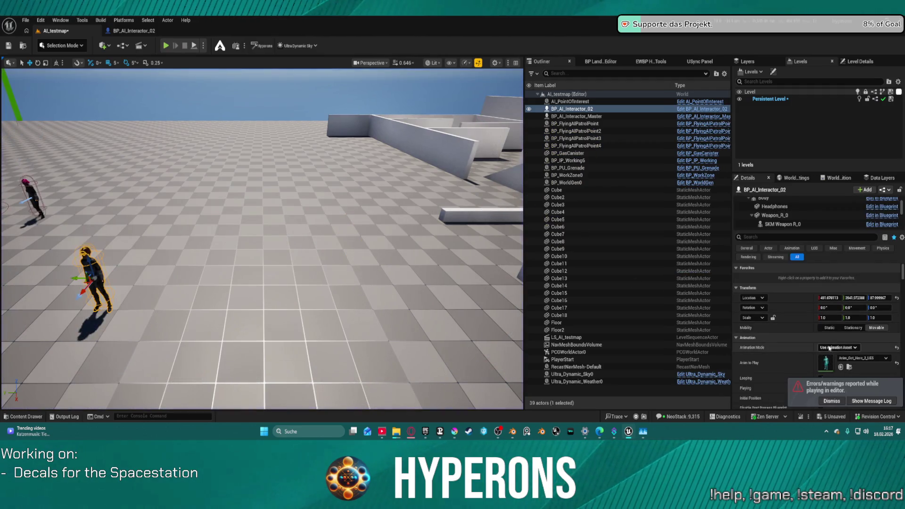
click(863, 358)
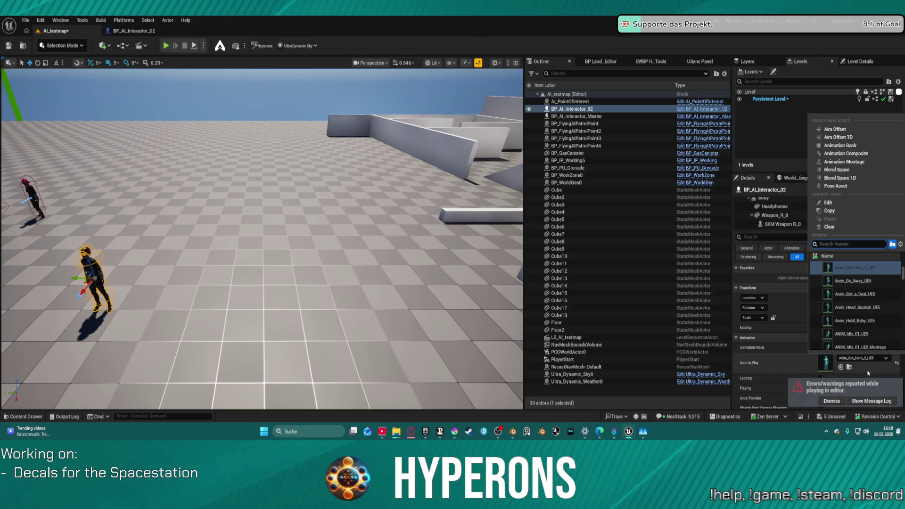
- Switch the character's Animation Mode to Use Animation Blueprint and play-test it
key(Escape)
click(857, 349)
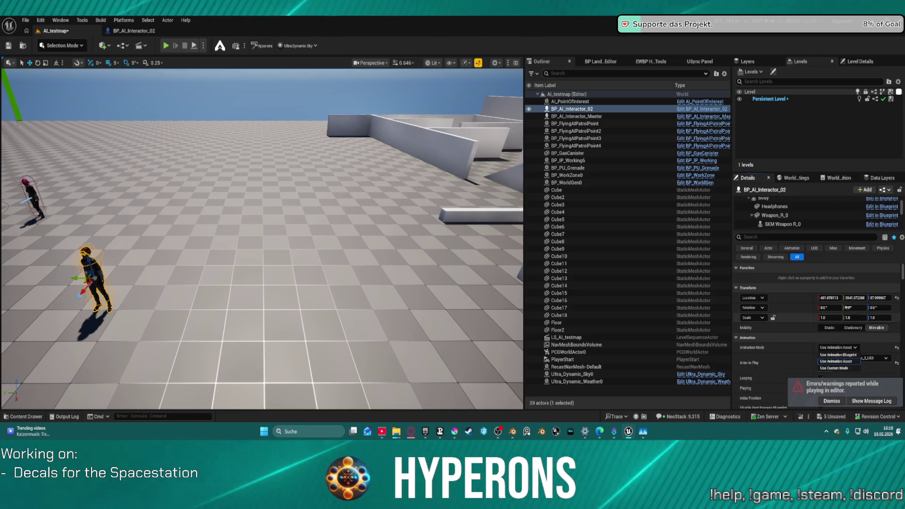
click(839, 356)
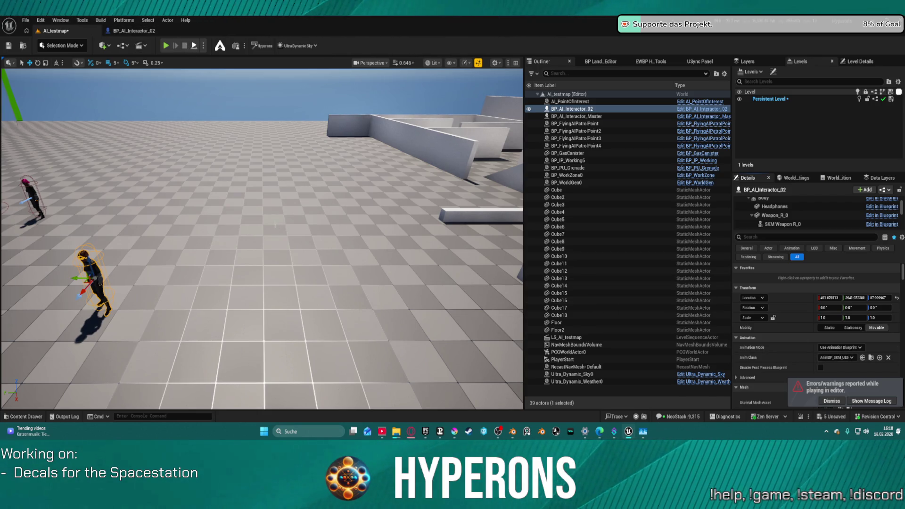
click(166, 45)
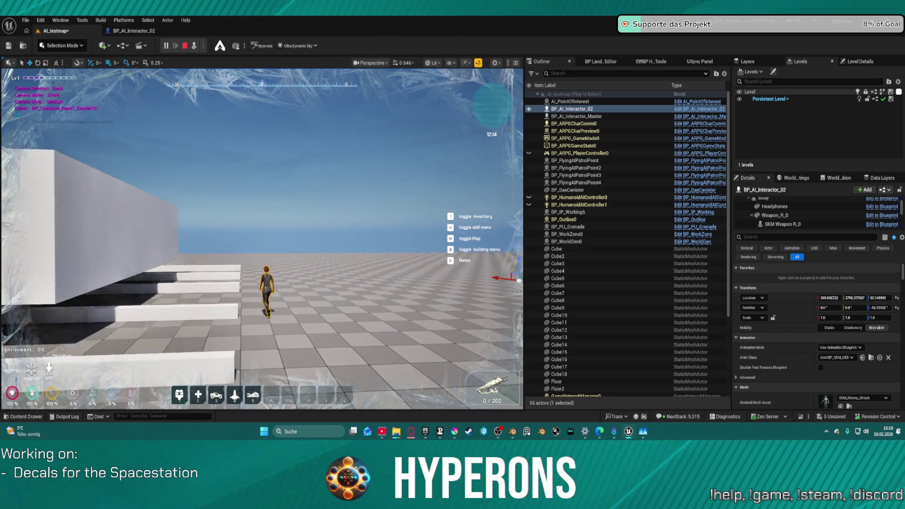
key(Escape)
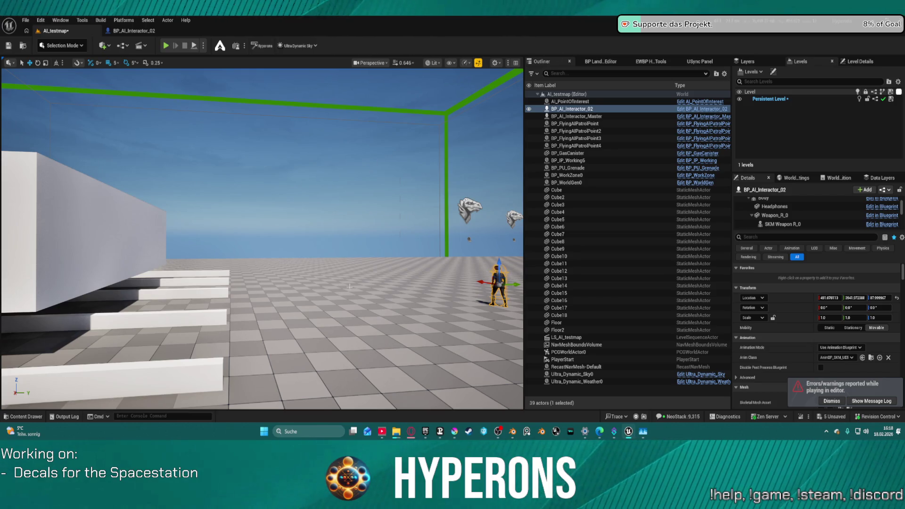
- Save AI_testmap with Save Selected and Check Out Selected, then switch to the Hangar 01 decal in Krita
drag(350, 287, 439, 291)
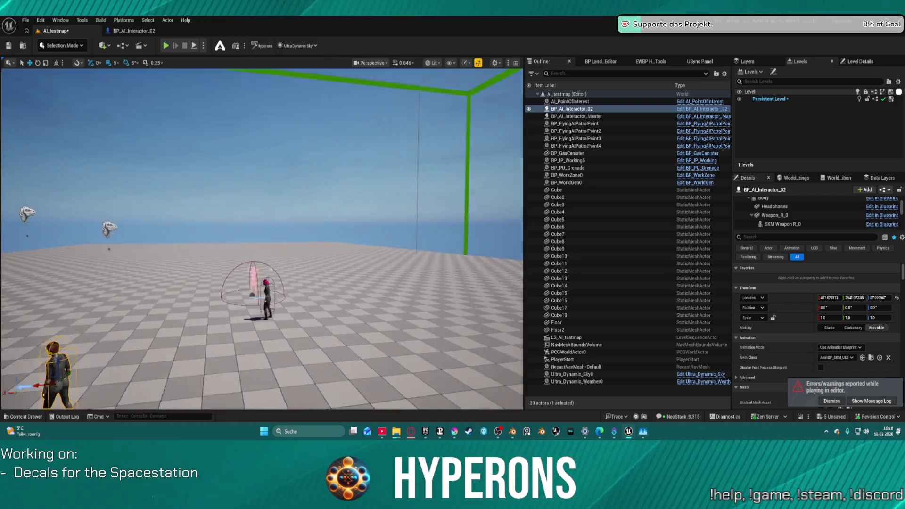
key(f)
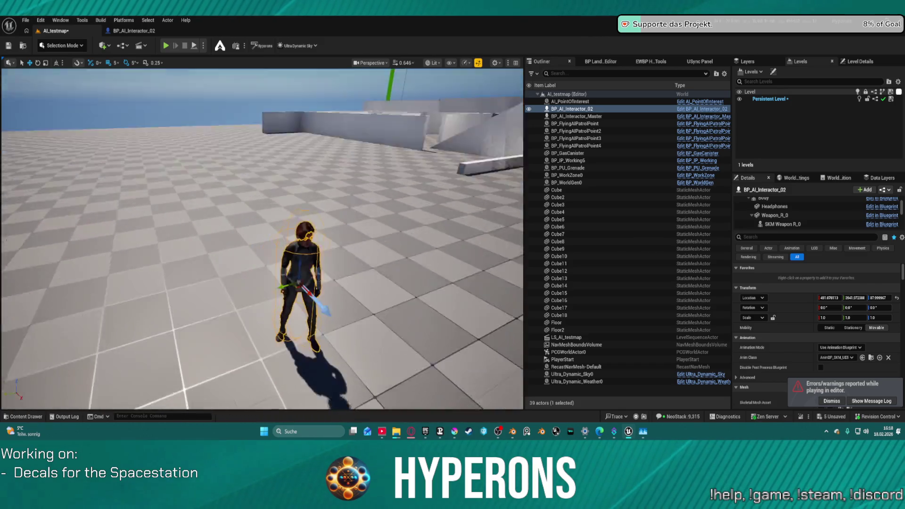
drag(349, 283, 292, 224)
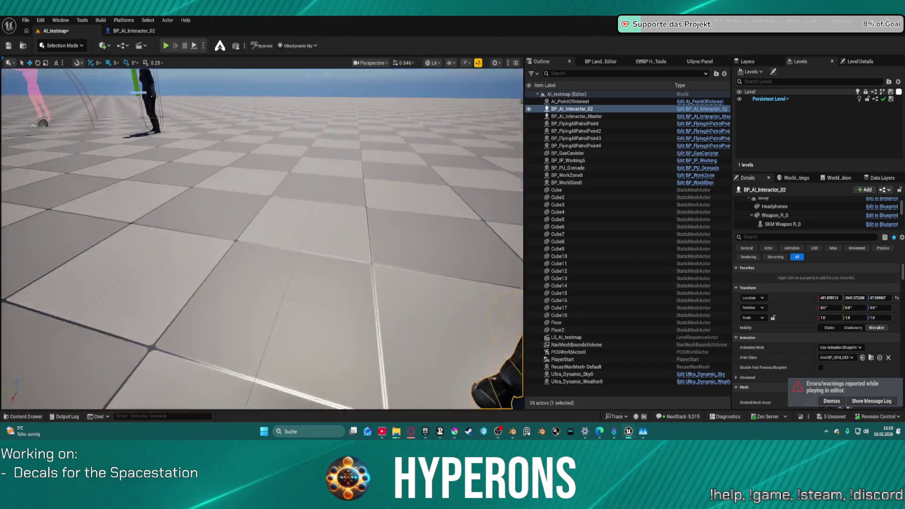
key(f)
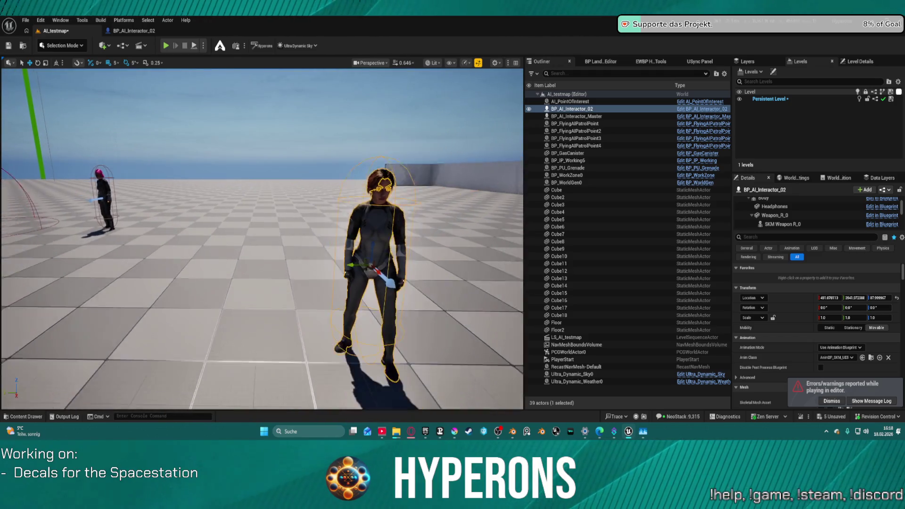
scroll(353, 284, down, 5)
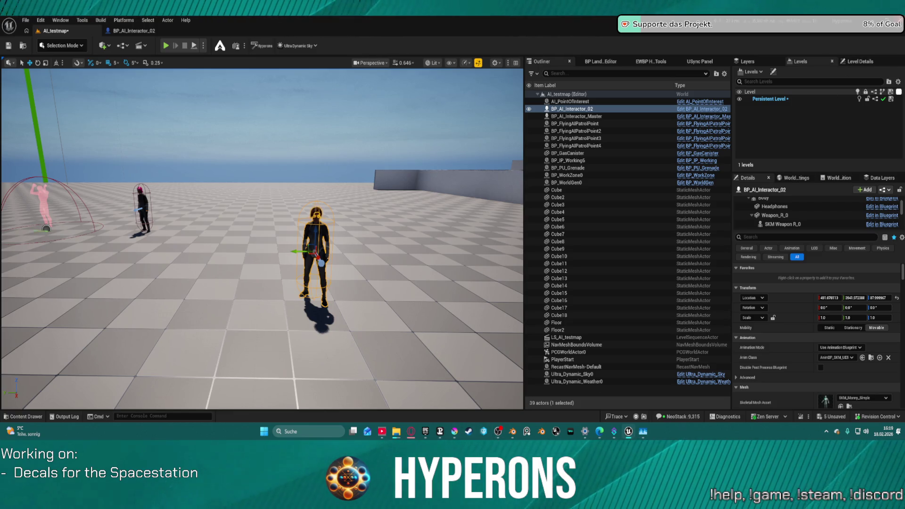
key(ctrl+shift+s)
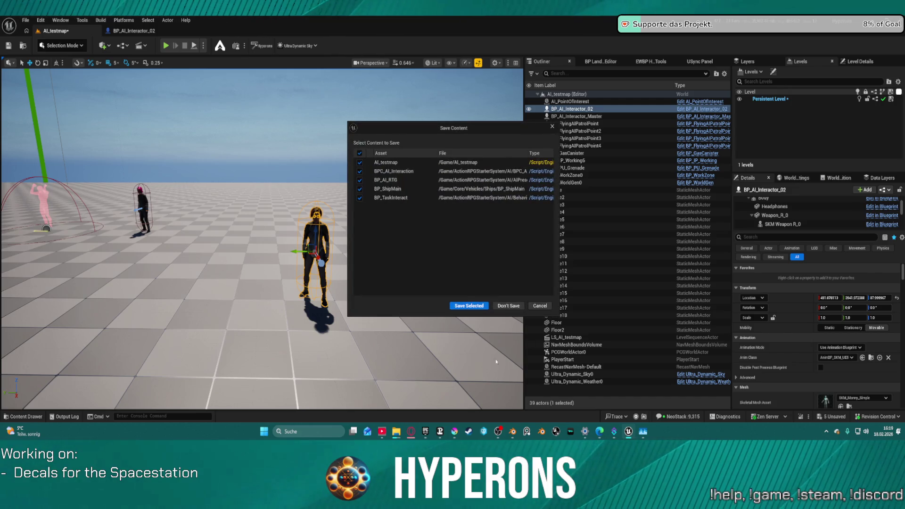
click(469, 306)
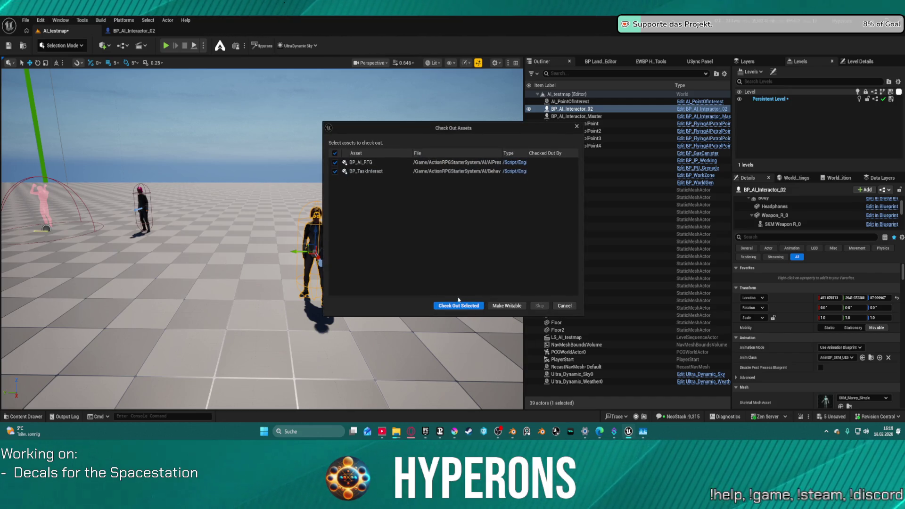
click(451, 306)
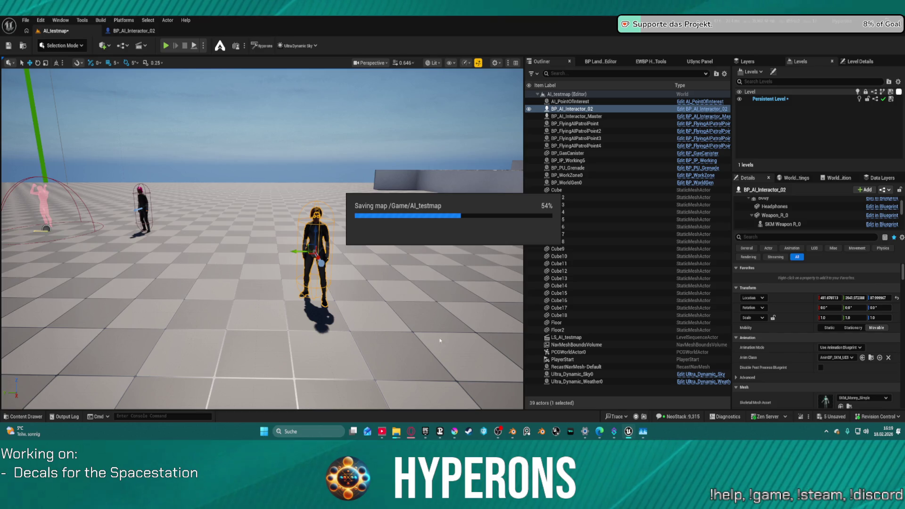
mouse_move(396, 432)
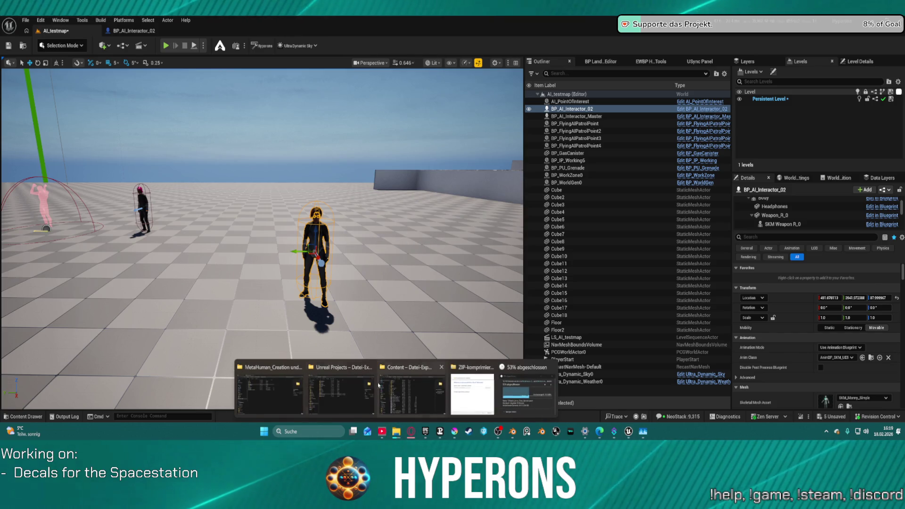
key(alt+Tab)
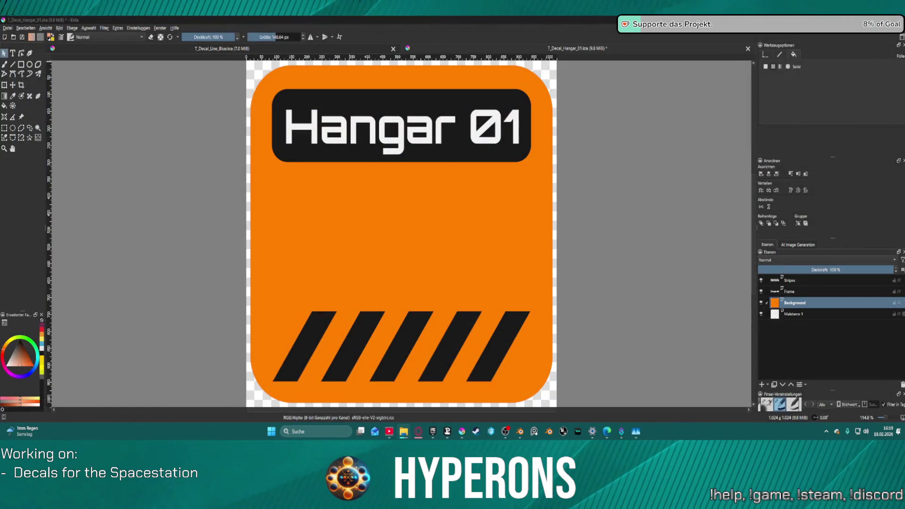
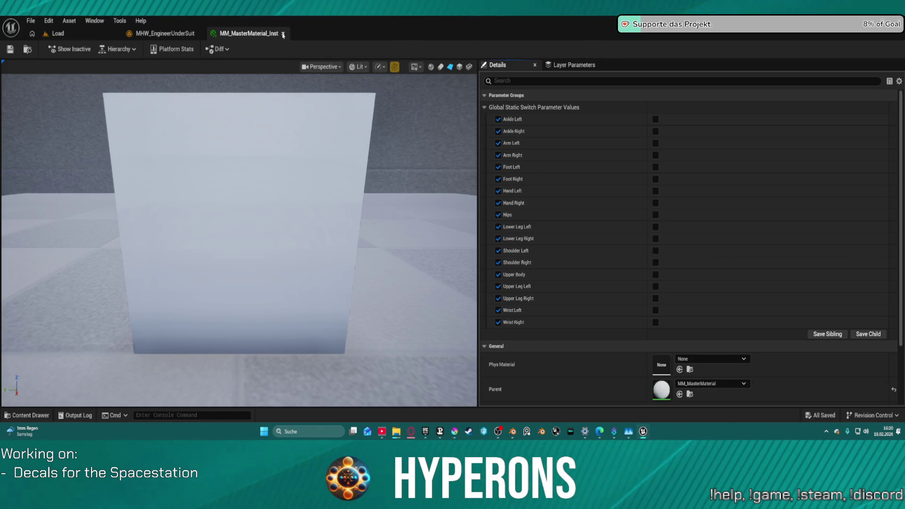
- Close the MM_MasterMaterial_Inst and MHW_EngineerUnderSuit editors and show the MH_CHR_F_03 folder in the Content Drawer
click(283, 34)
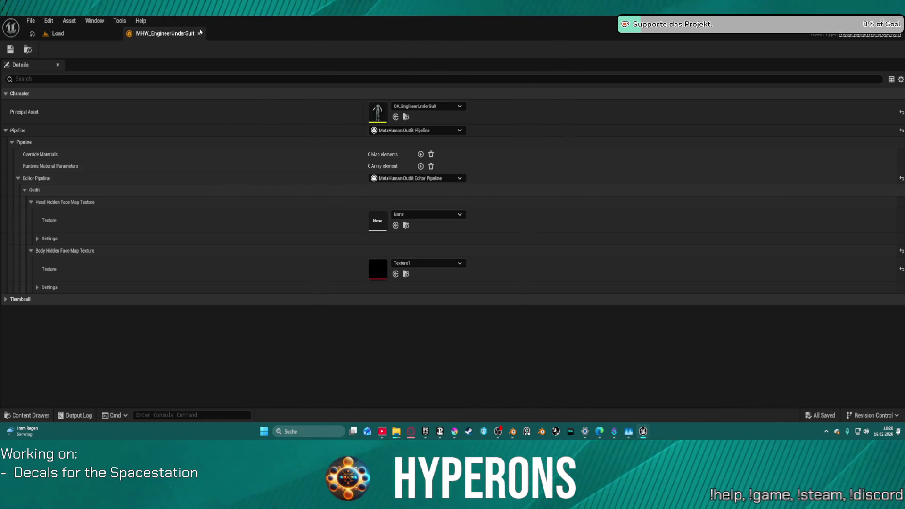
click(199, 34)
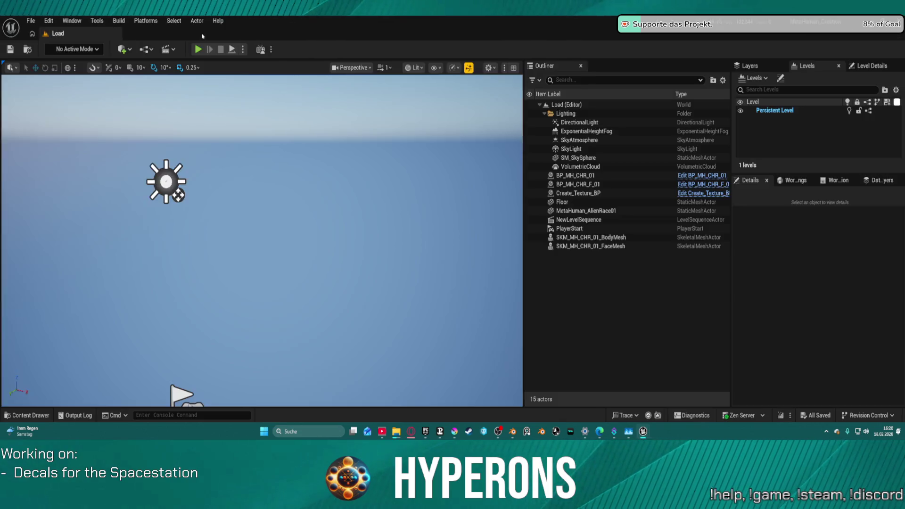
click(22, 416)
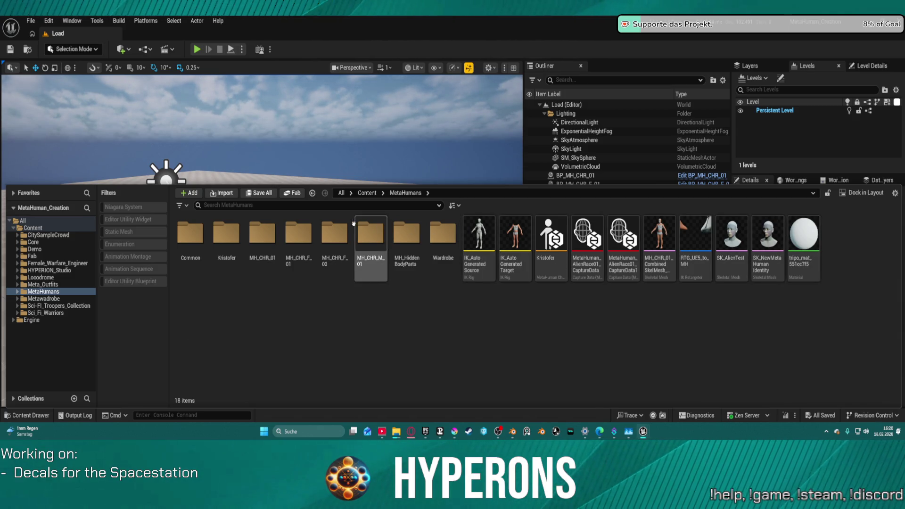
click(326, 230)
- Go from the MH_CHR_F_03 folder back to the Content root and select the Comms animations
double_click(327, 230)
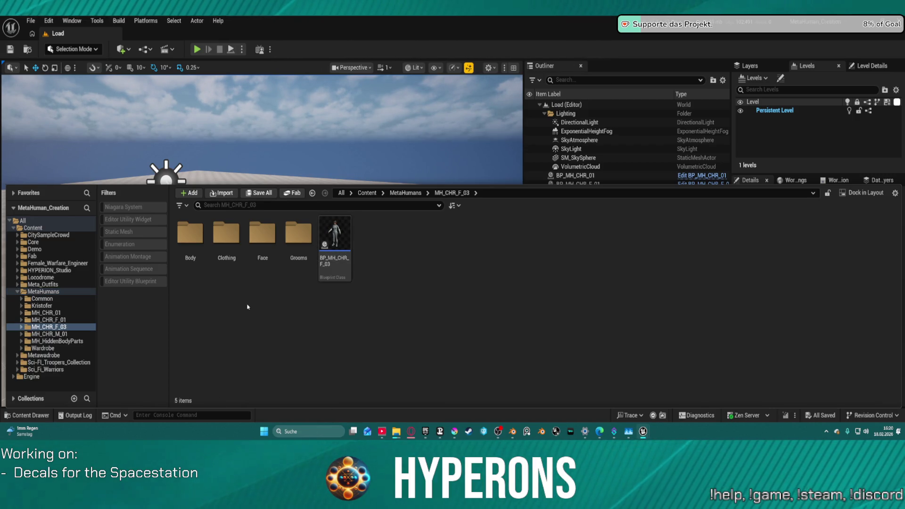
click(40, 292)
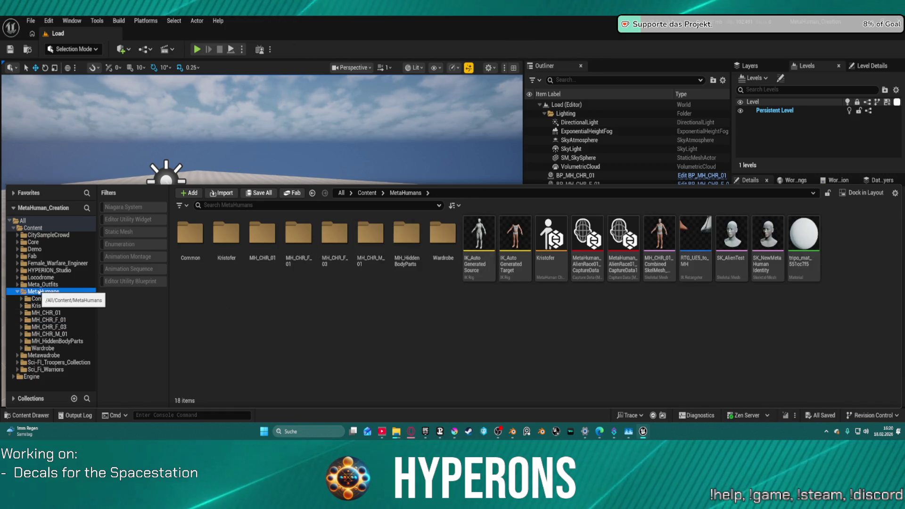
click(33, 228)
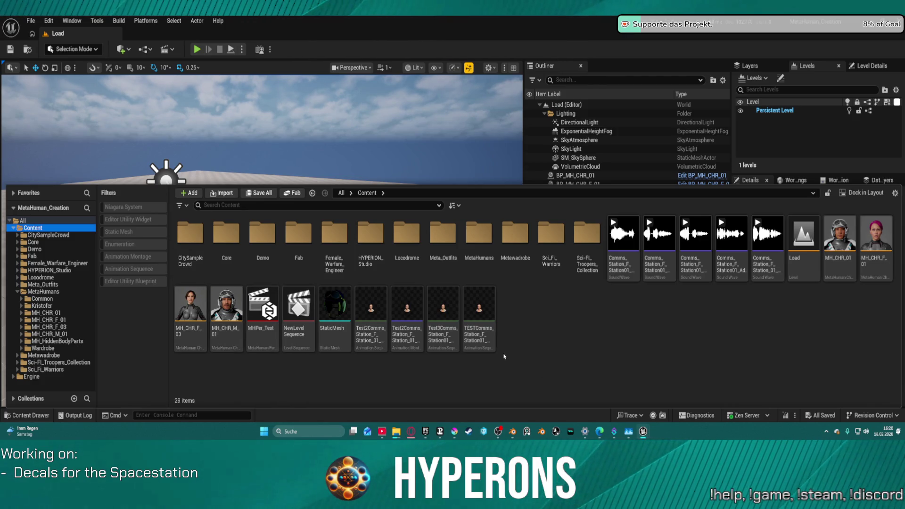
click(479, 312)
shift+click(371, 311)
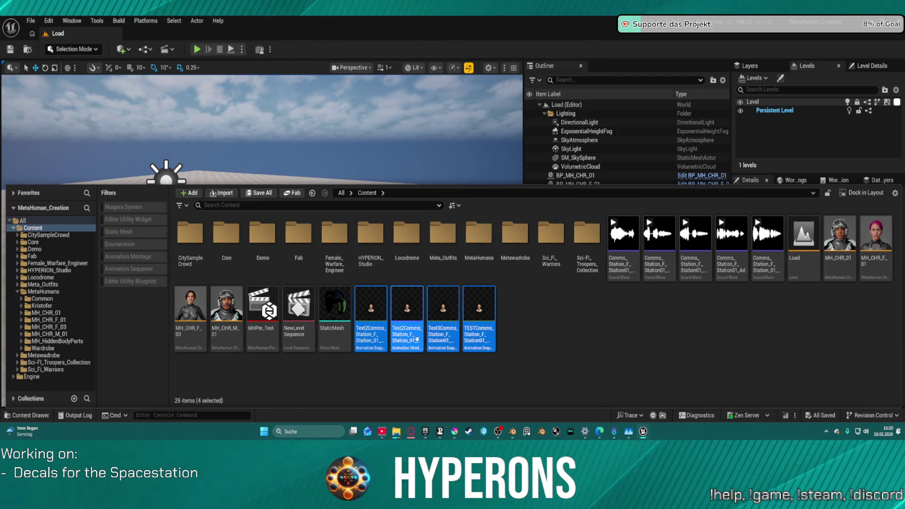
- Create a new folder named Animations in the Content root
right_click(533, 358)
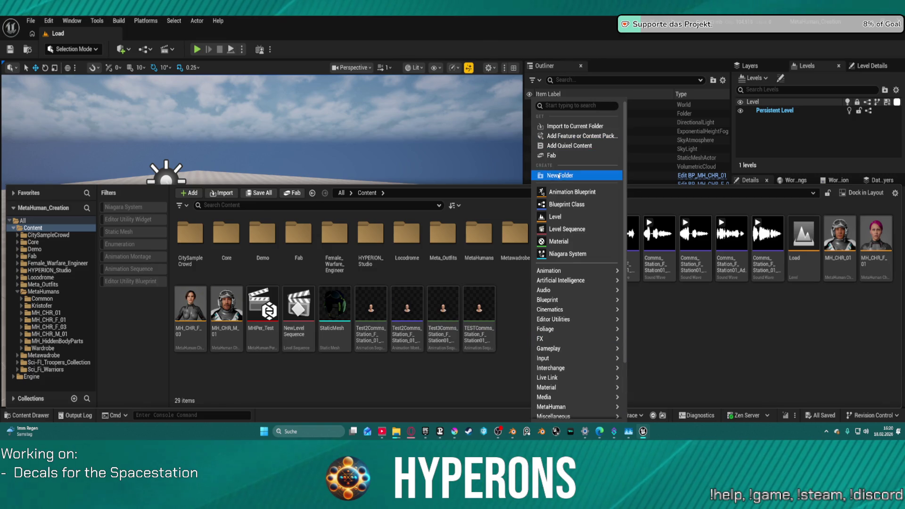
click(559, 175)
text(Te)
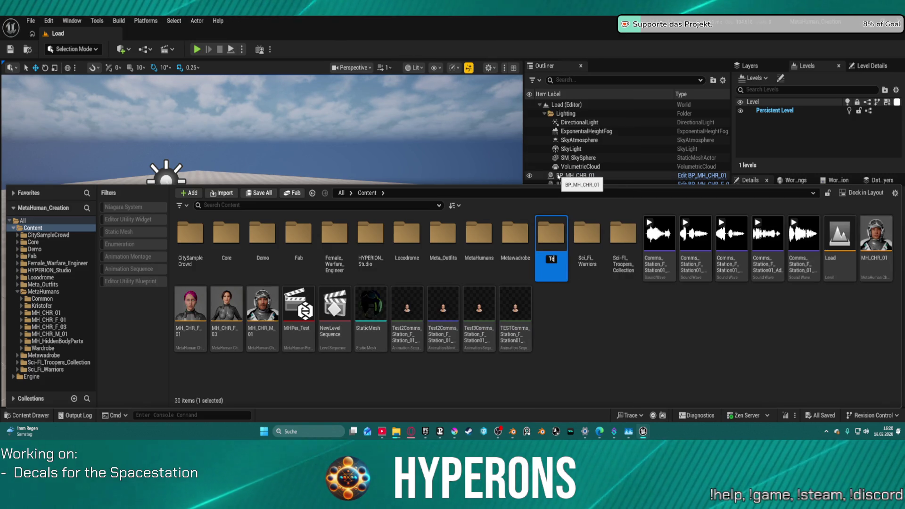
text(sta)
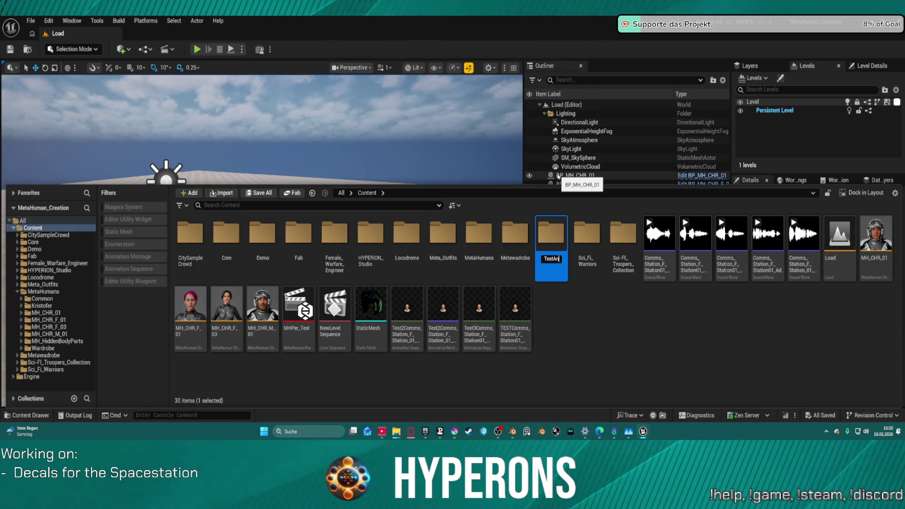
text(Animations)
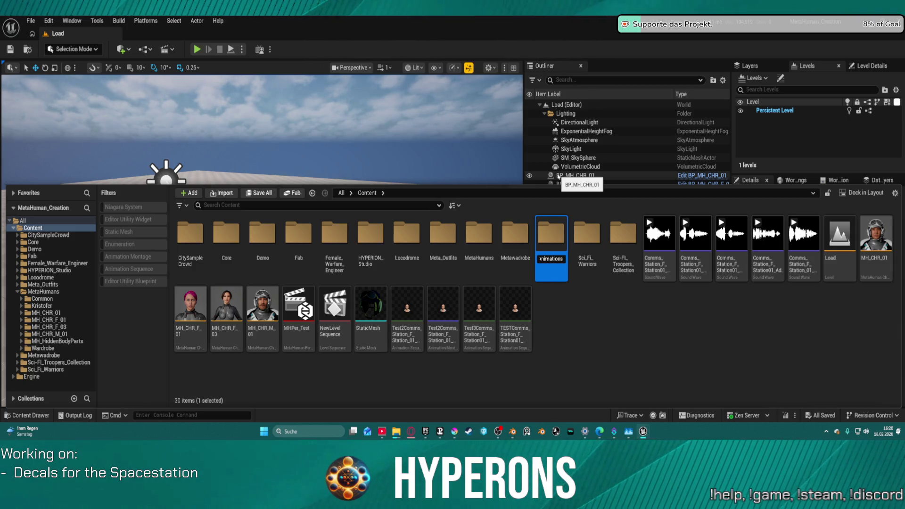
key(BackSpace)
key(BackSpace)
key(BackSpace)
text(T)
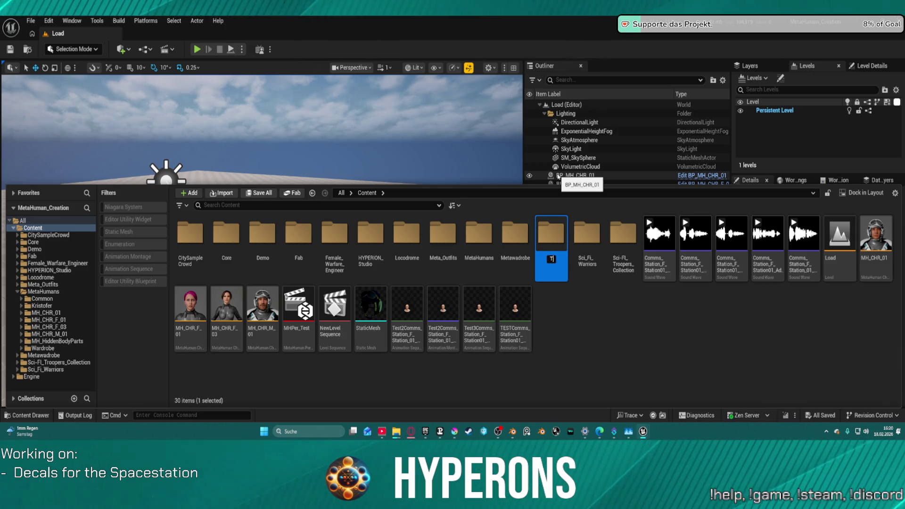
key(BackSpace)
text(Anima)
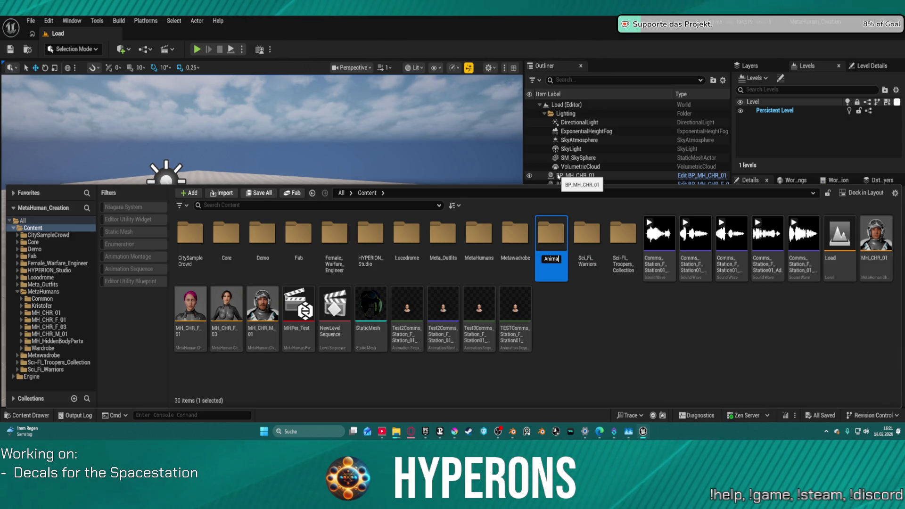
text(tions)
key(Return)
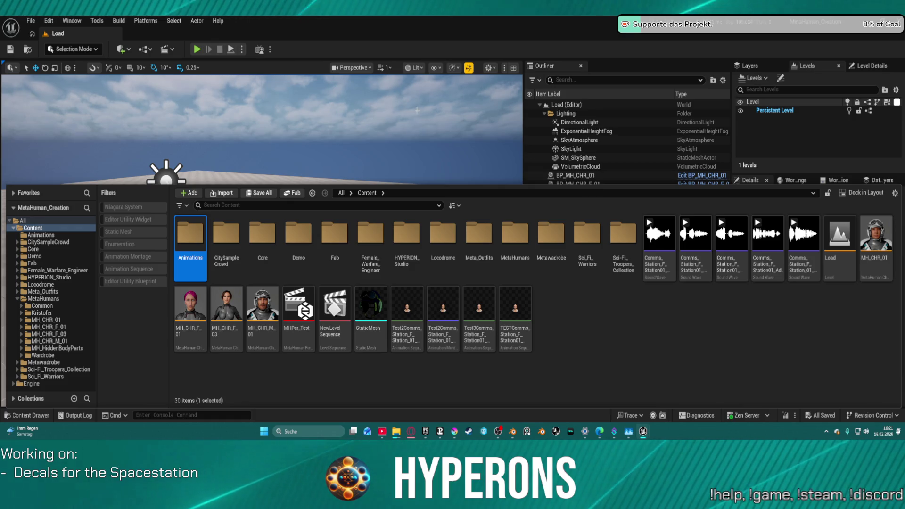
- Create a Comms subfolder inside the Animations folder
mouse_move(415, 285)
mouse_down()
mouse_move(485, 383)
mouse_move(535, 359)
mouse_up()
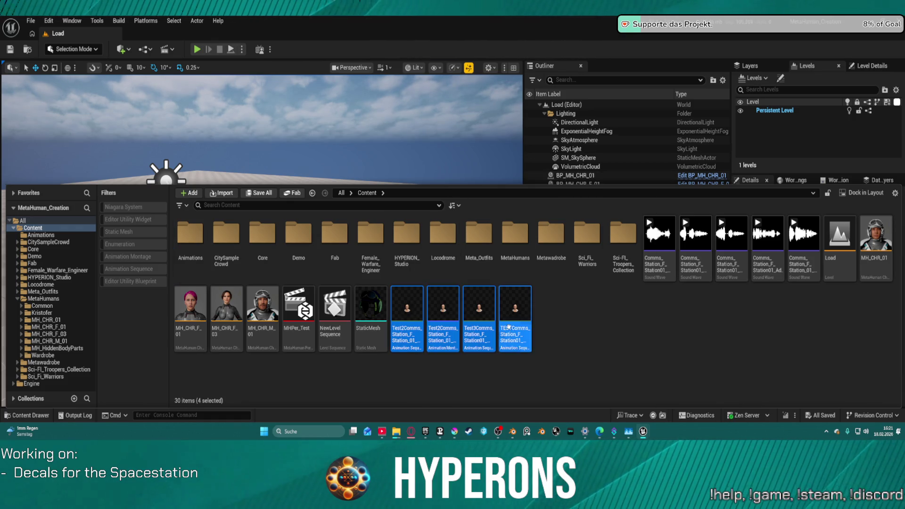
right_click(610, 307)
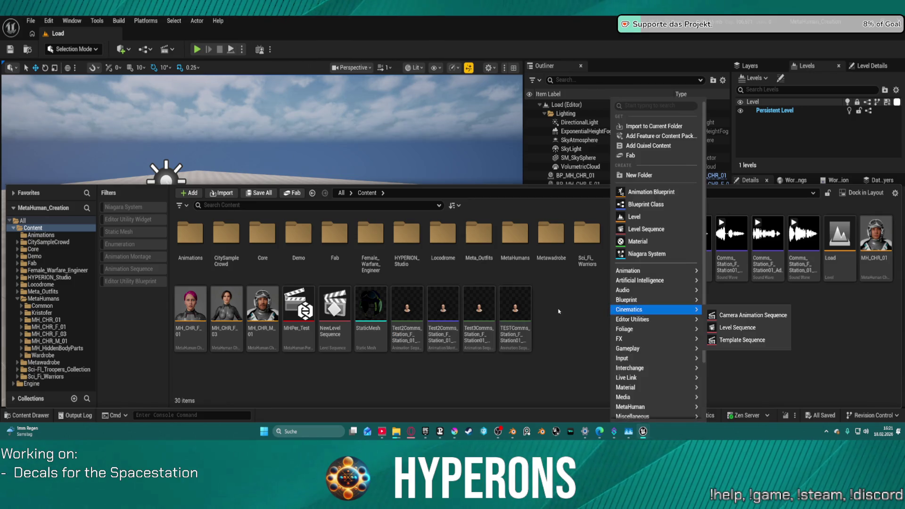
right_click(30, 235)
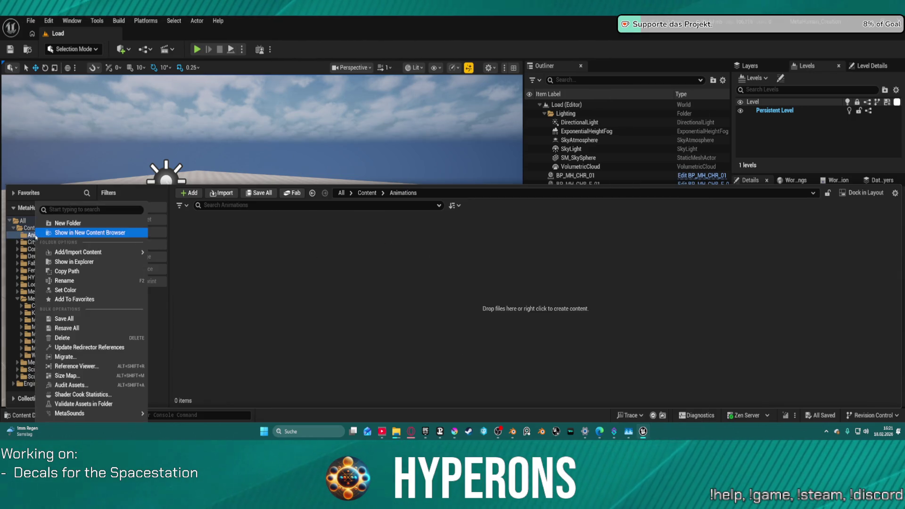
click(67, 224)
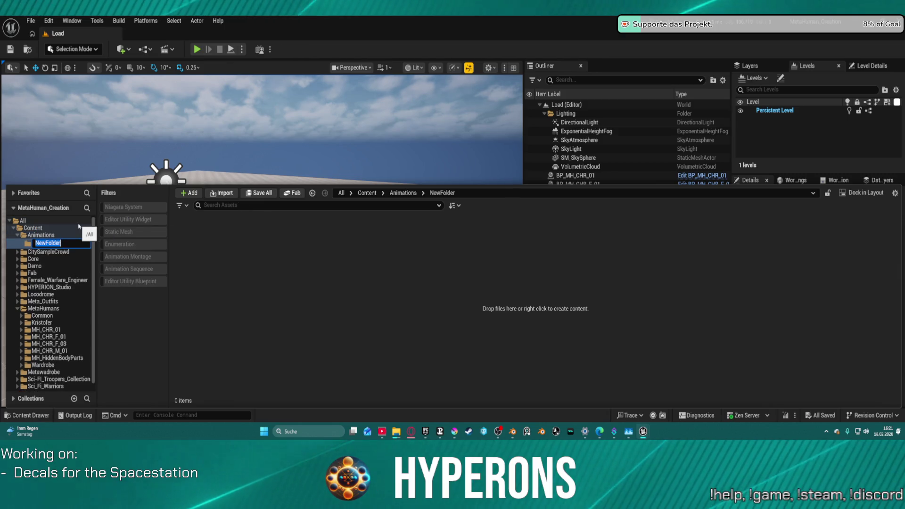
text(Comms)
key(Return)
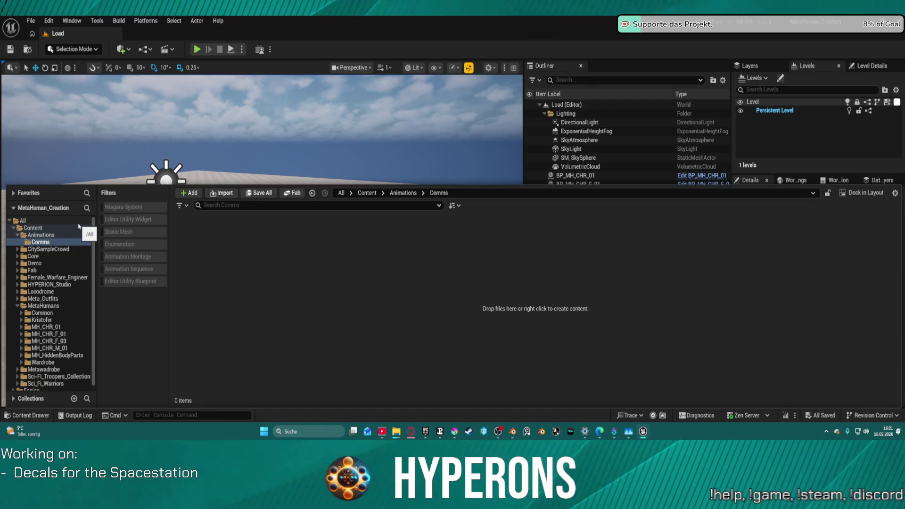
- Move the five Comms_Station sound waves and four Comms animations into Animations/Comms
click(33, 228)
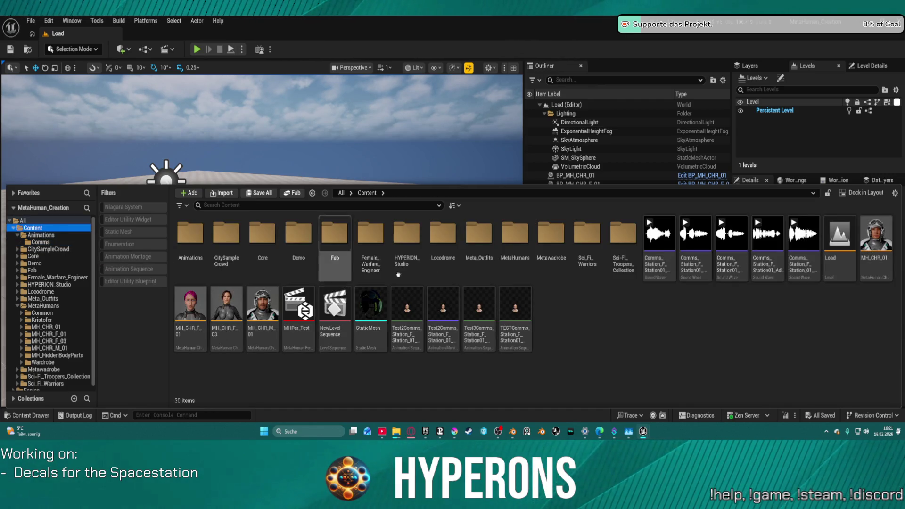
click(656, 267)
shift+click(800, 267)
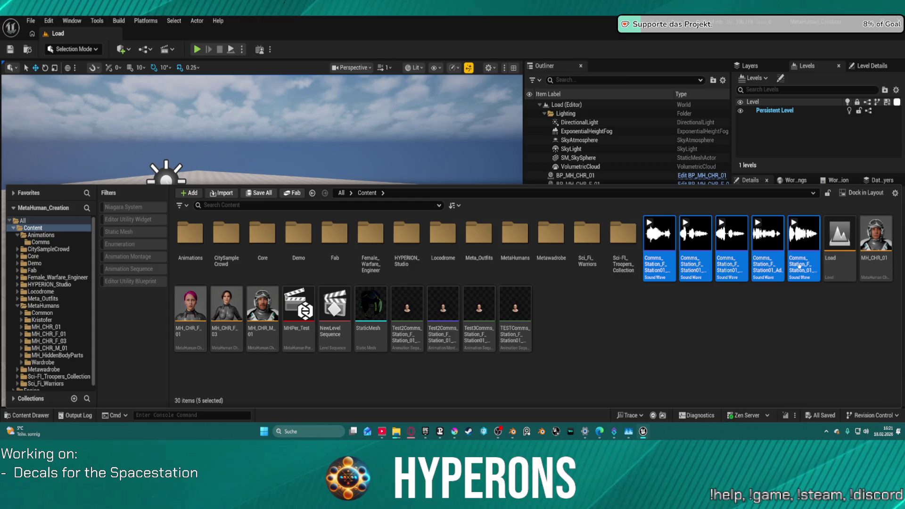
ctrl+click(516, 312)
ctrl+click(479, 311)
ctrl+click(444, 311)
ctrl+click(407, 311)
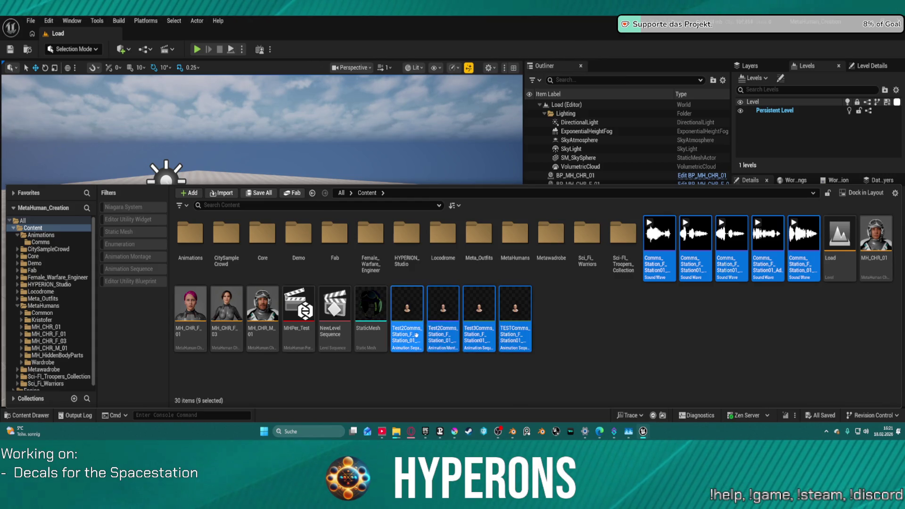
mouse_move(437, 306)
mouse_down()
mouse_move(66, 253)
mouse_move(45, 259)
mouse_move(40, 243)
mouse_up()
click(52, 260)
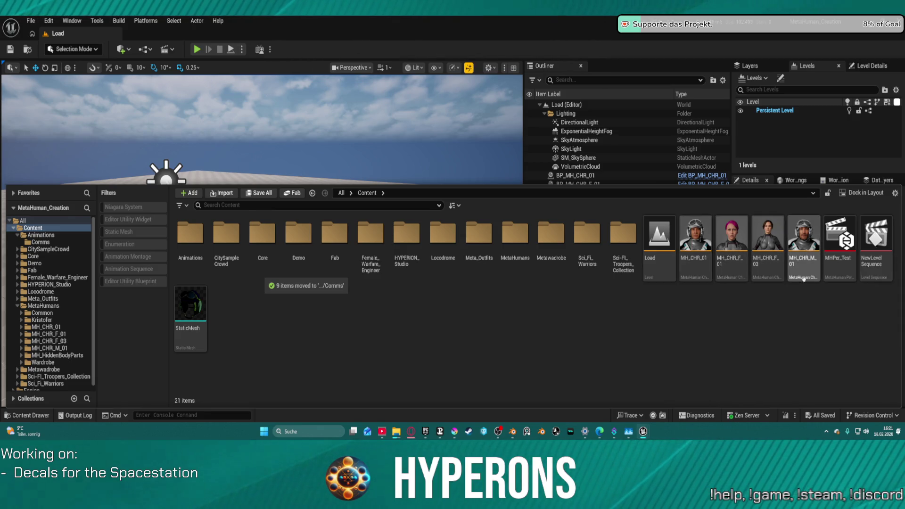
- Create a new MetaHuman Character asset named MH_CHR_F04 in Content
right_click(705, 318)
mouse_move(705, 319)
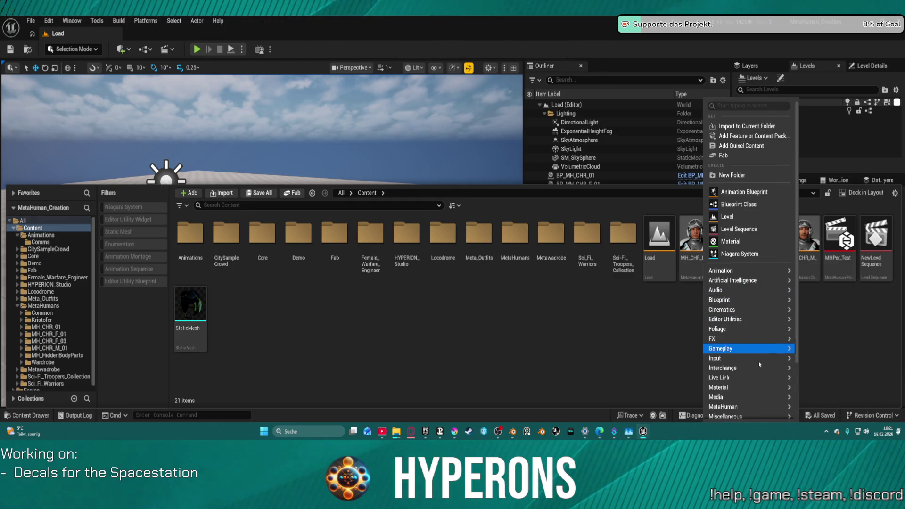
mouse_move(760, 407)
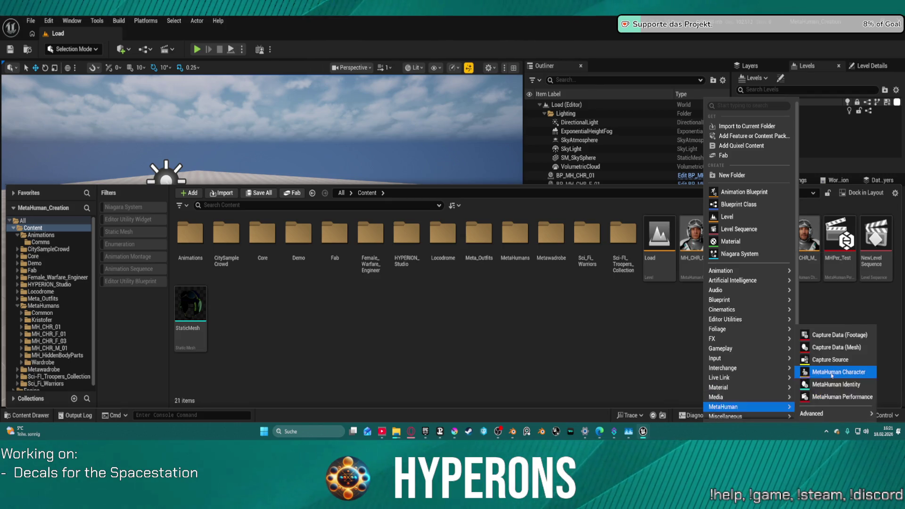
click(828, 376)
text(M)
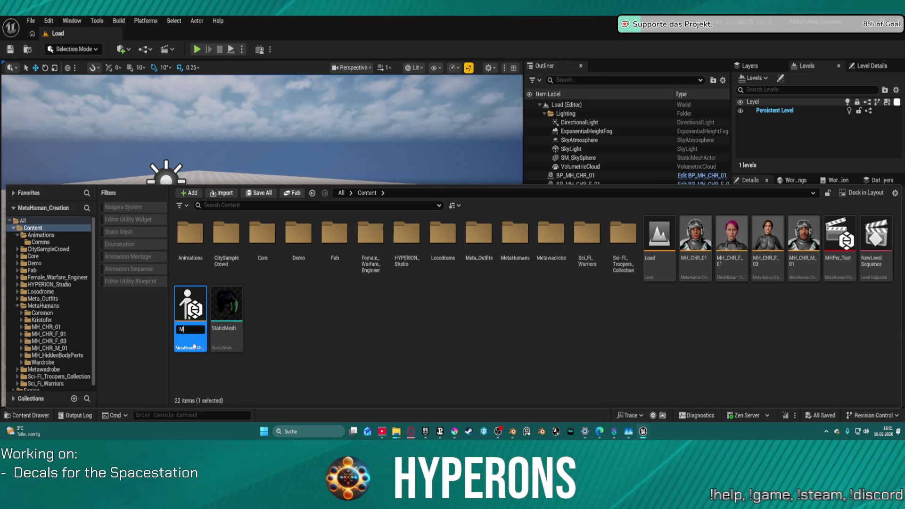
text(H_)
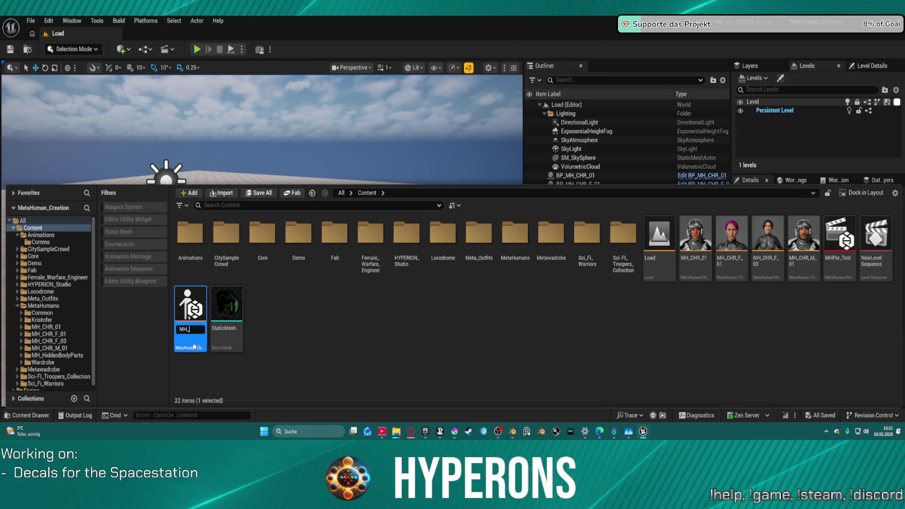
text(CHR)
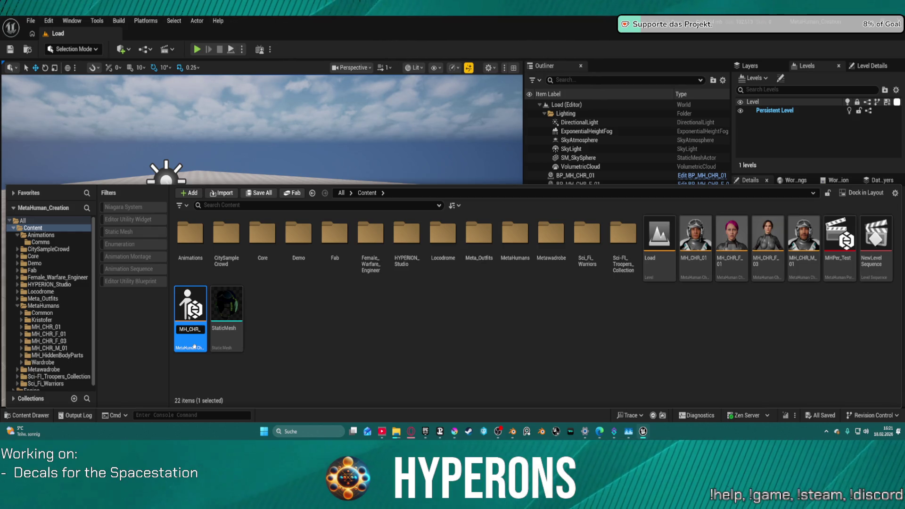
text(_)
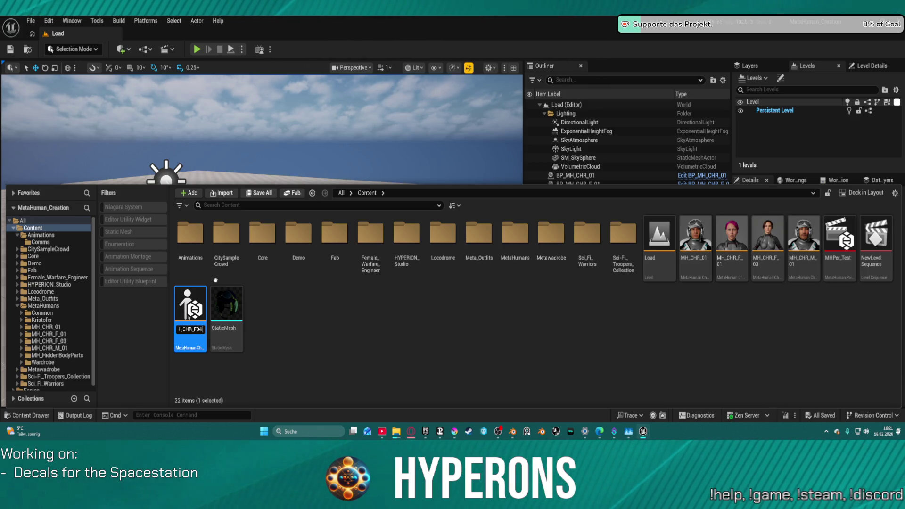
key(Return)
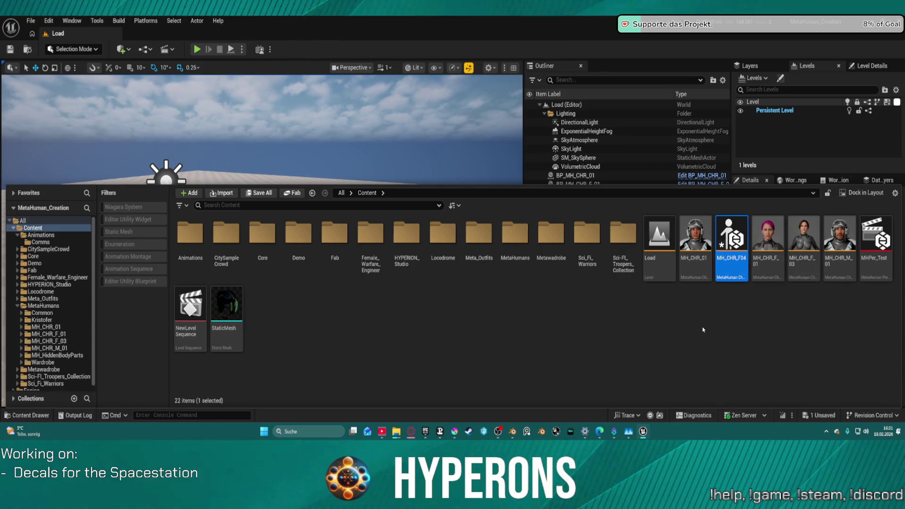
- Duplicate it into MH_CHR_F05, MH_CHR_M05, MH_CHR_M06 and MH_CHR_M07, then clear the selection
mouse_move(726, 273)
key(ctrl+d)
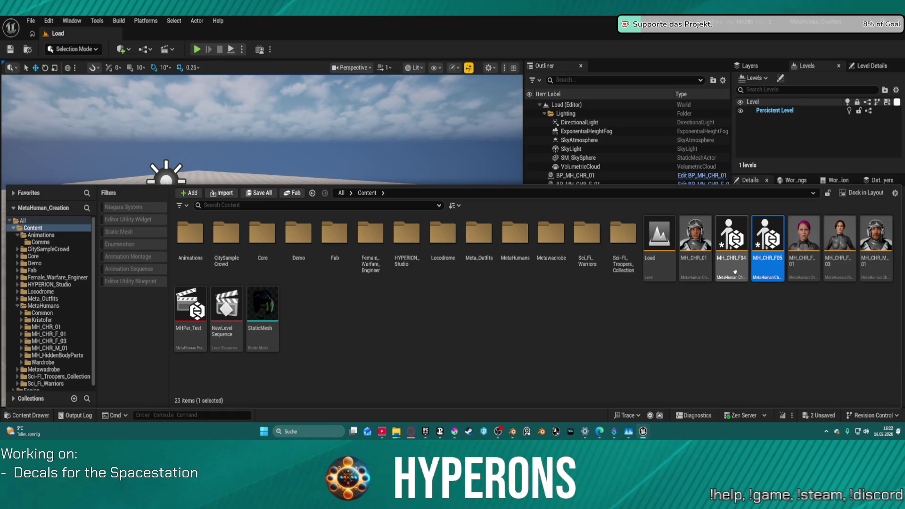
mouse_move(759, 276)
key(ctrl+d)
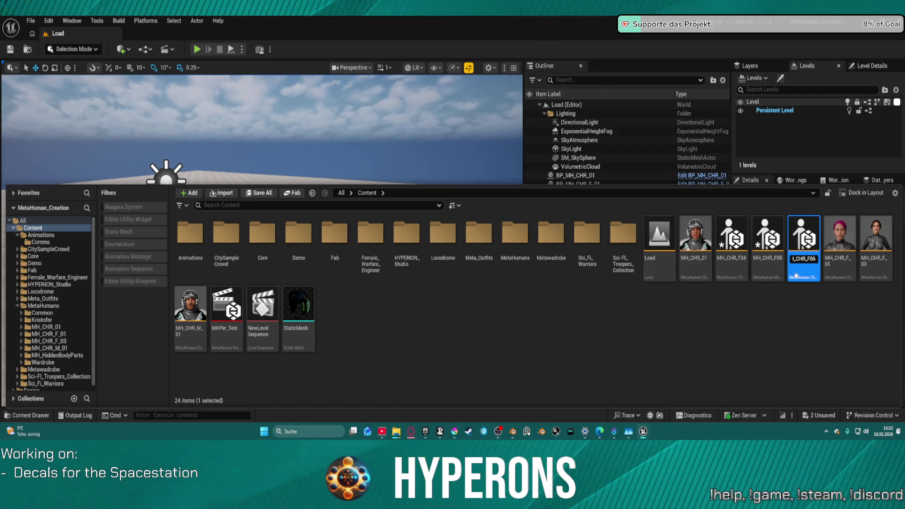
text(MH_CHR_M)
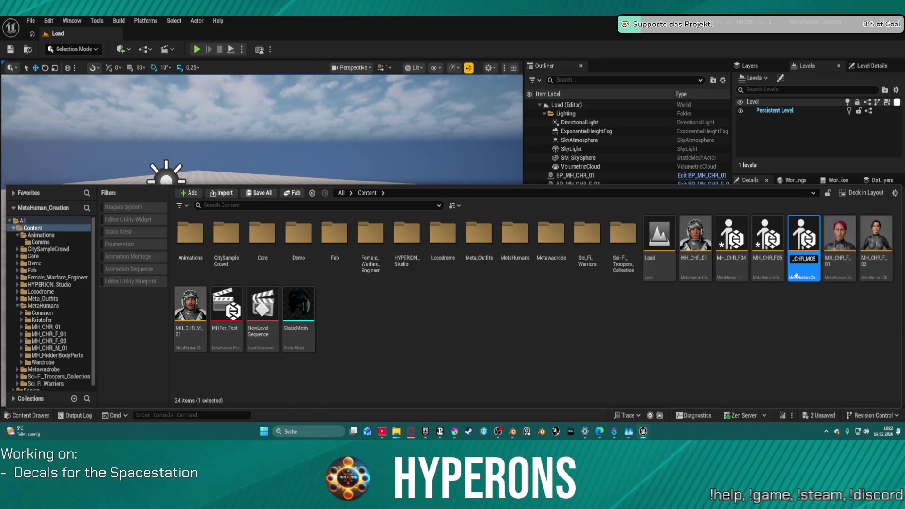
key(Return)
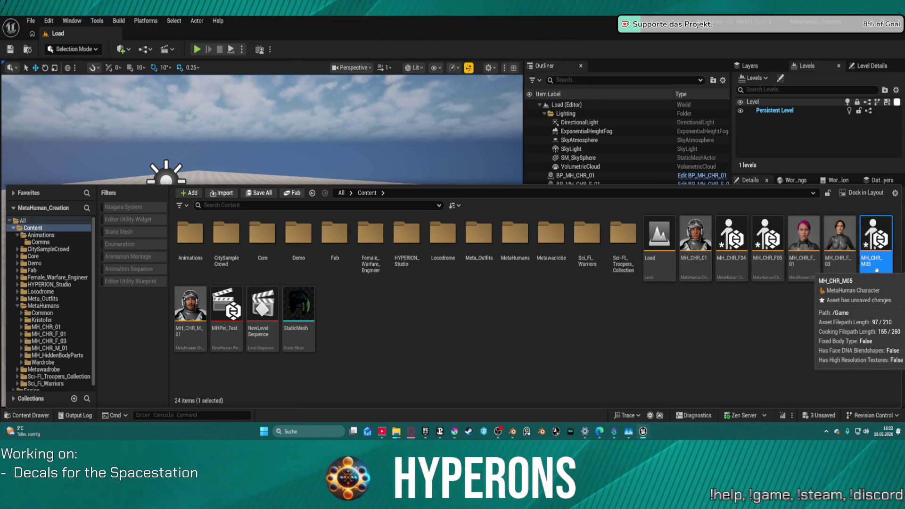
key(ctrl+d)
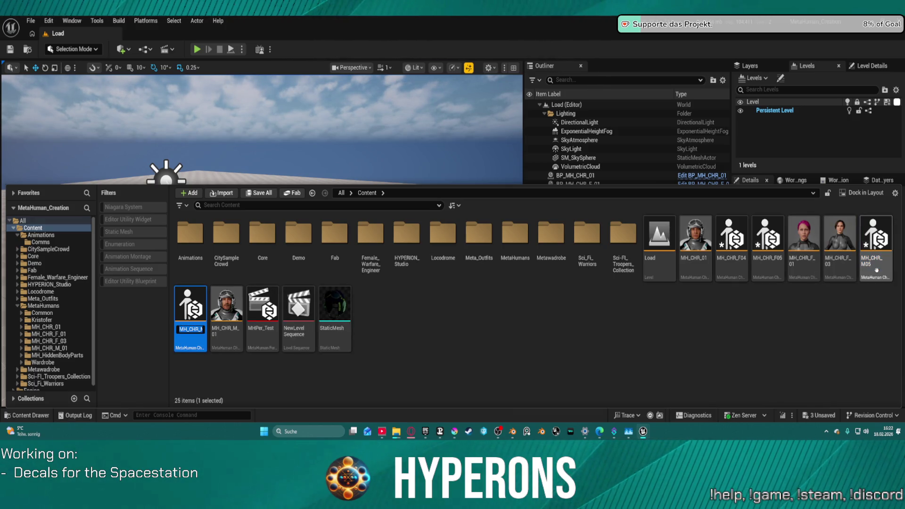
key(Return)
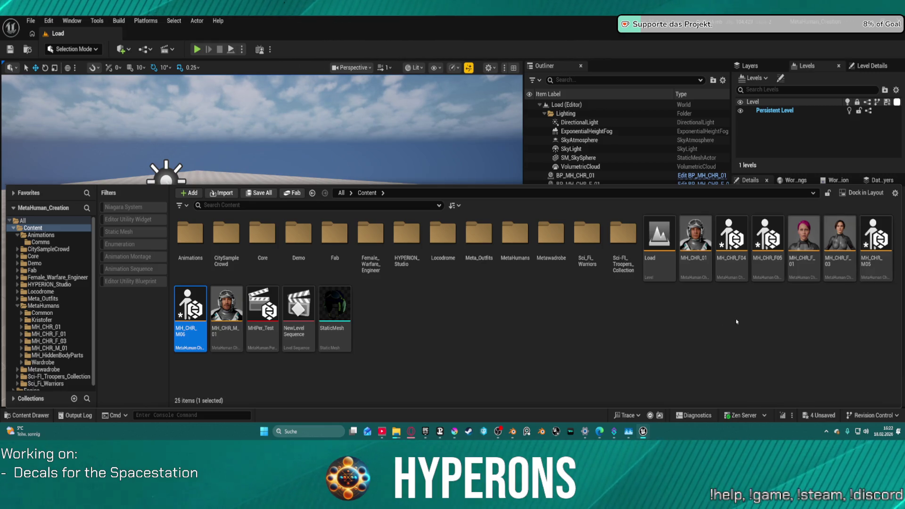
key(ctrl+d)
key(Return)
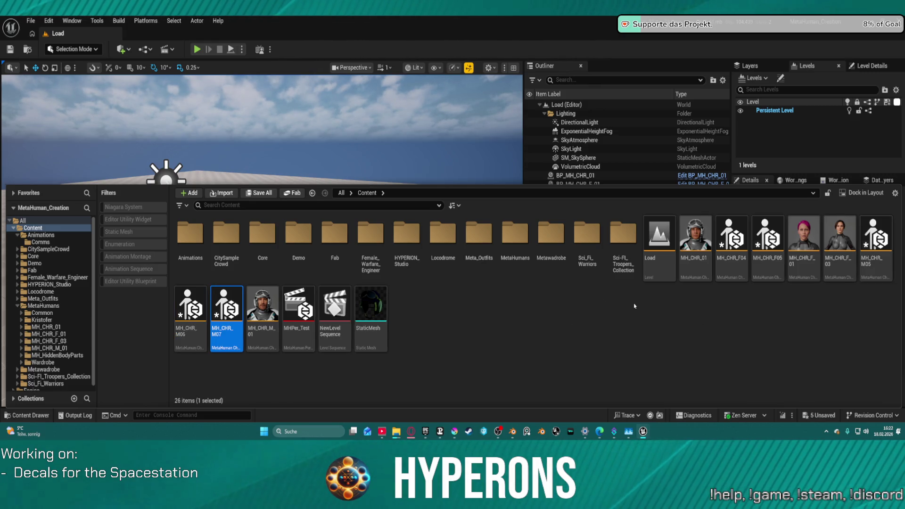
click(478, 307)
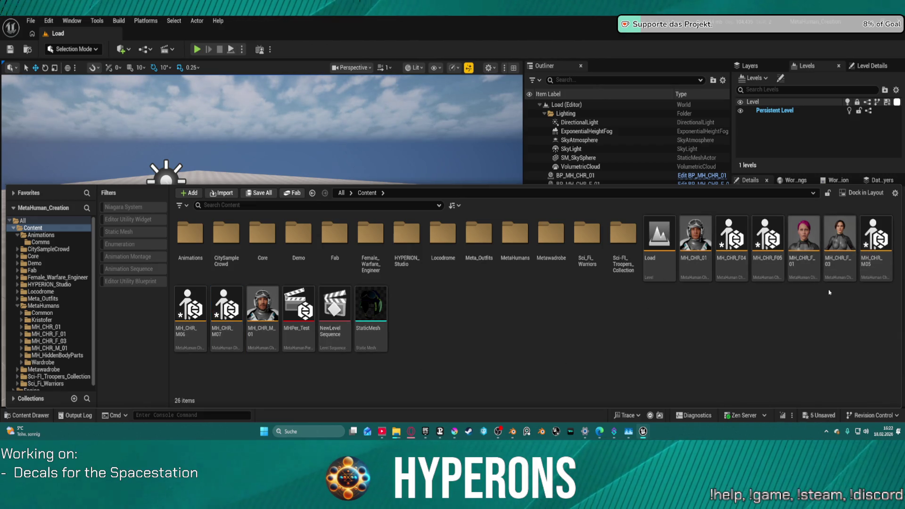
- Open MH_CHR_F04 in the MetaHuman editor and initialize it from the Etta preset
double_click(733, 236)
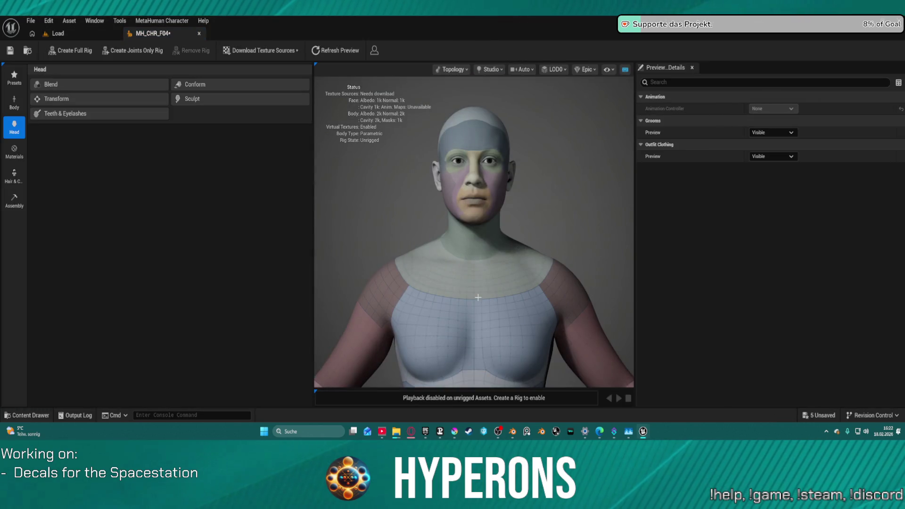
click(14, 78)
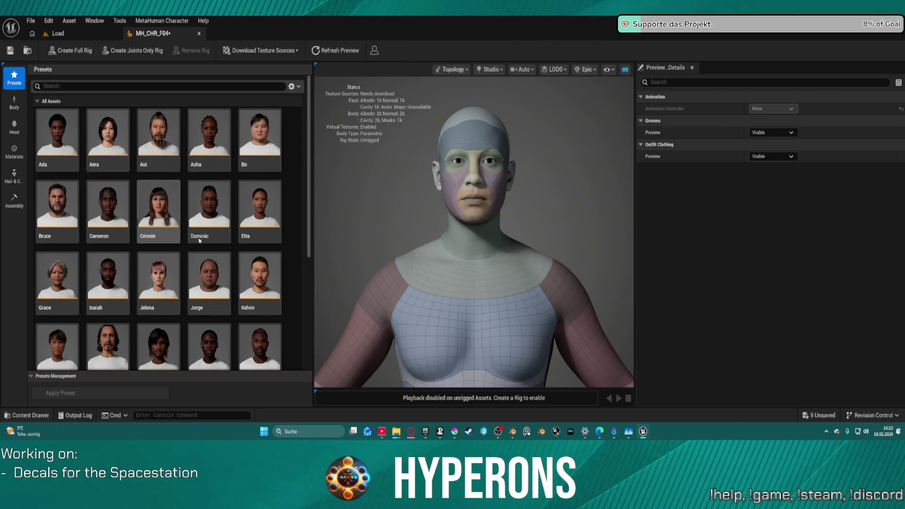
scroll(221, 282, down, 1)
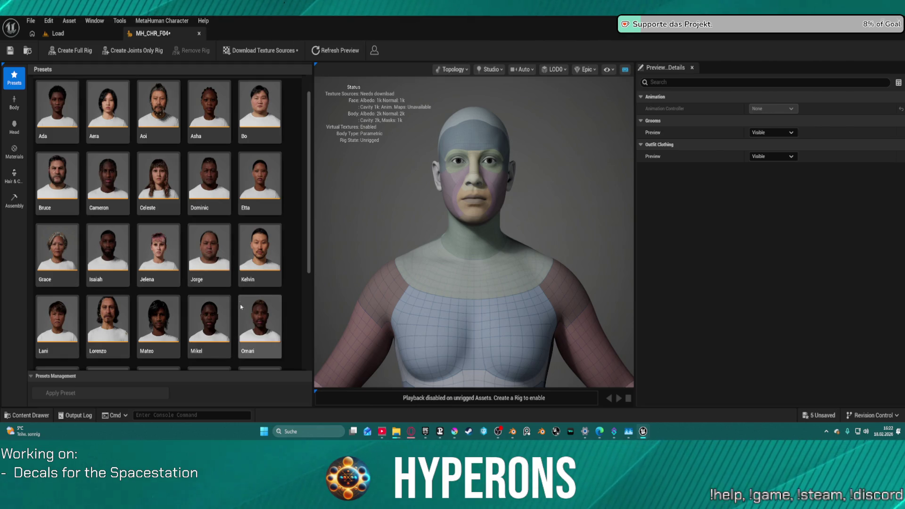
scroll(293, 279, down, 2)
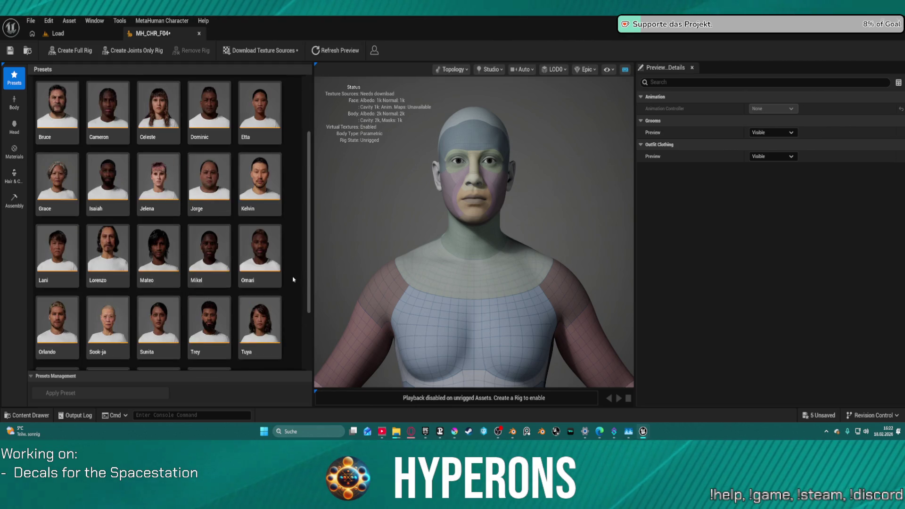
scroll(288, 144, up, 2)
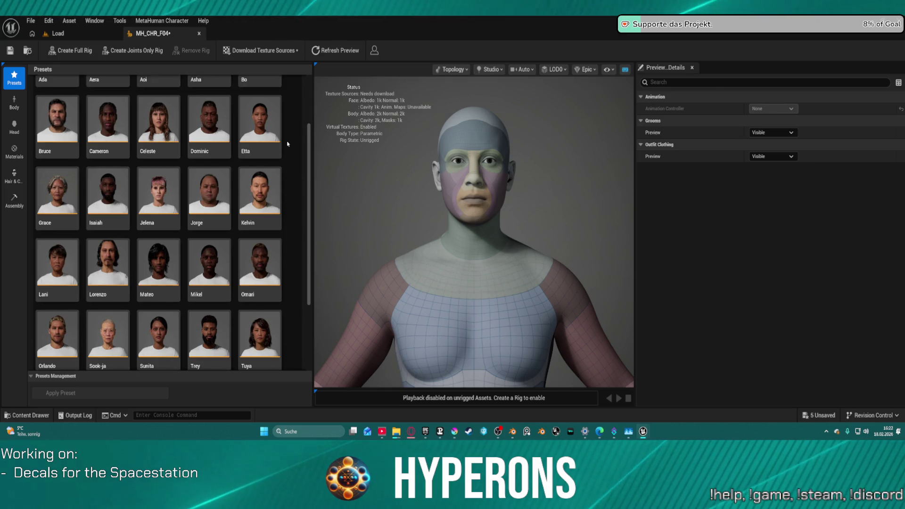
scroll(281, 184, up, 2)
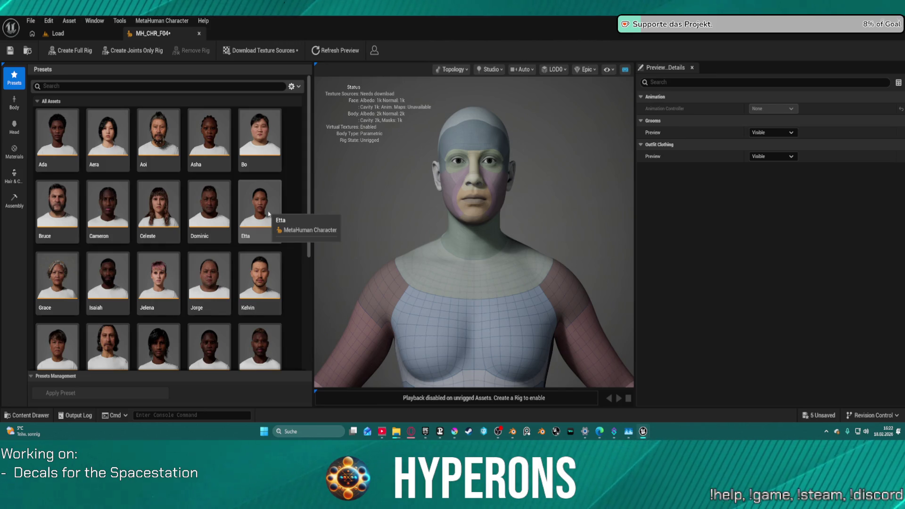
double_click(269, 213)
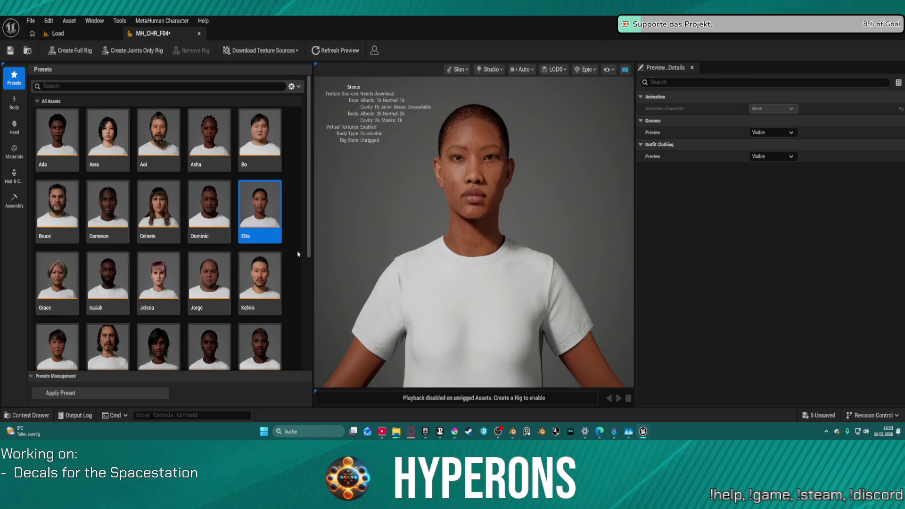
click(20, 177)
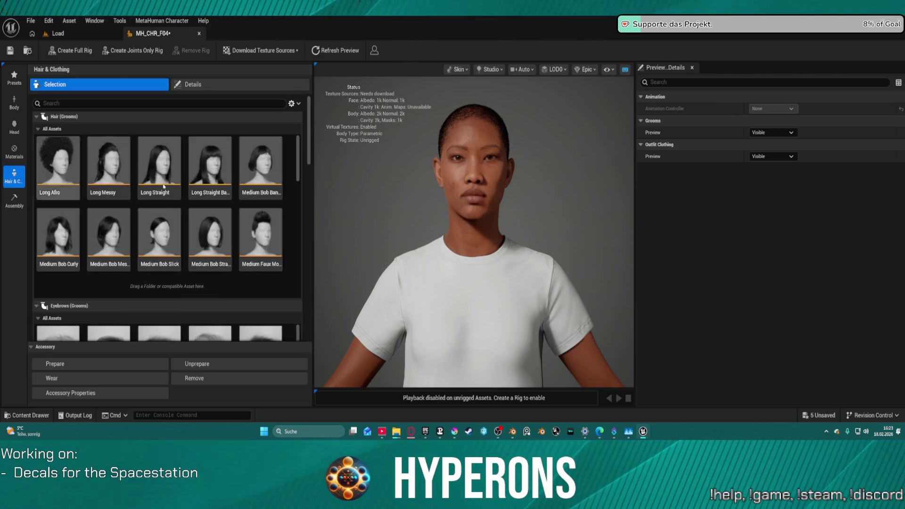
- Add MHW_EngineerUnderSuit from the Content Drawer to Outfit Clothing and put it on the character
scroll(247, 288, down, 5)
scroll(247, 289, down, 3)
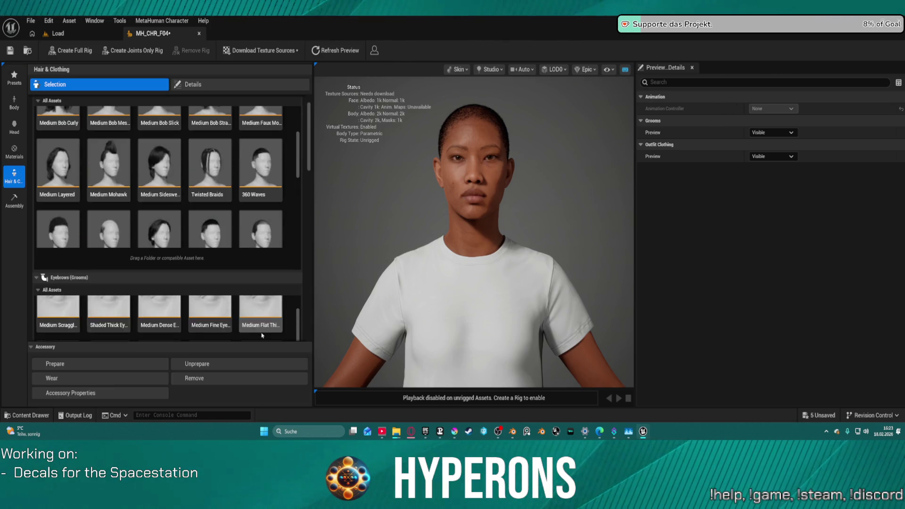
drag(310, 179, 310, 339)
click(68, 215)
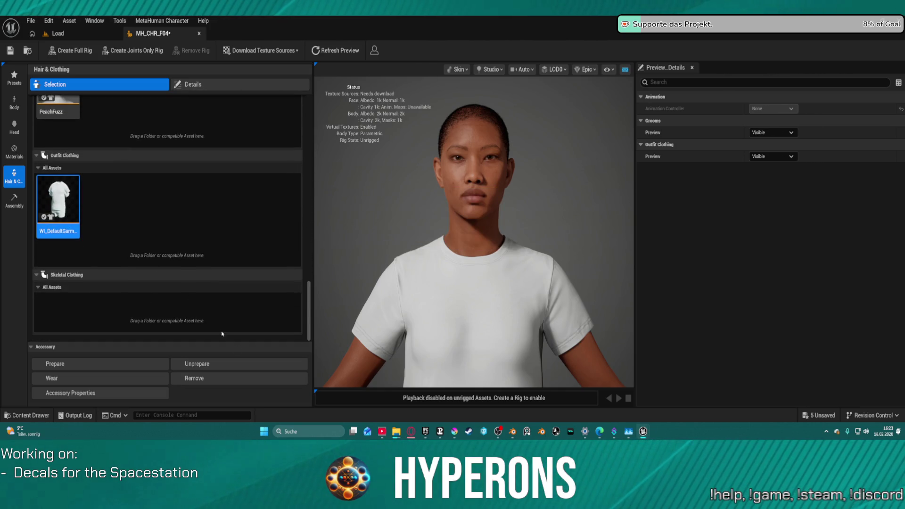
click(17, 414)
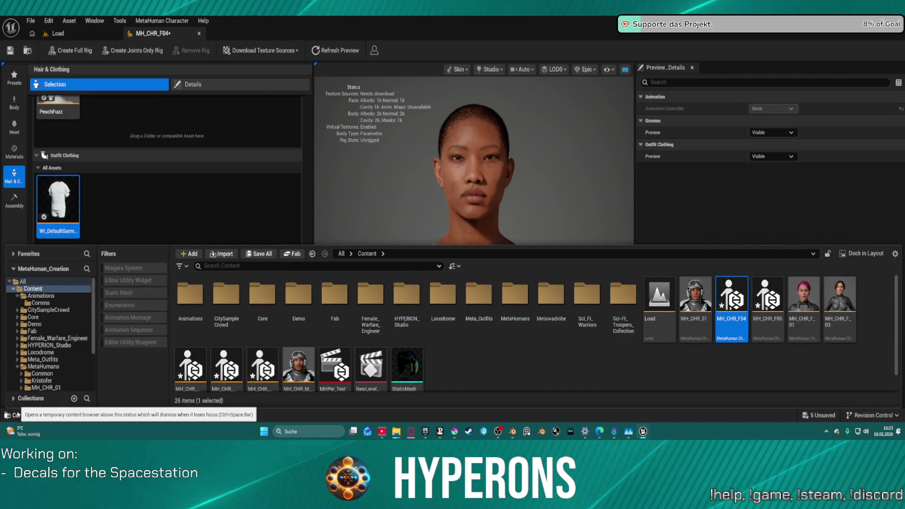
click(17, 415)
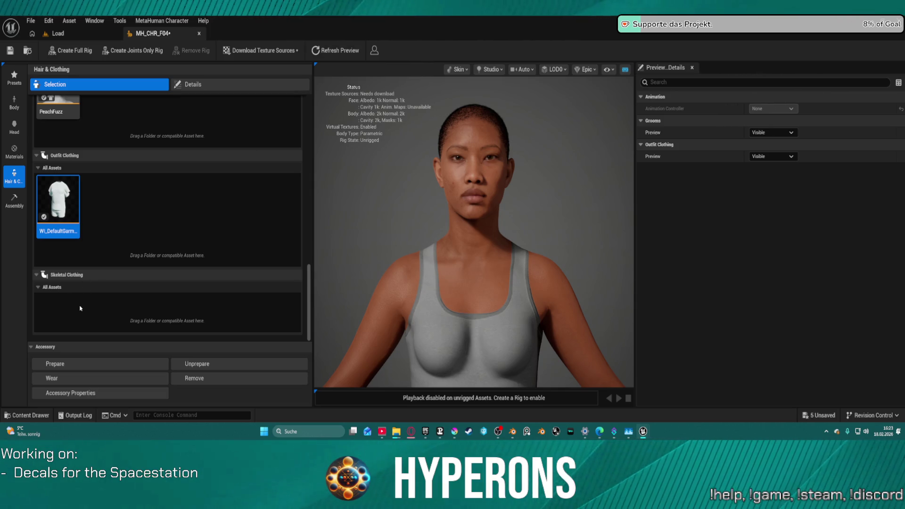
mouse_move(292, 264)
mouse_down()
mouse_move(112, 303)
mouse_move(145, 211)
mouse_move(155, 220)
mouse_up()
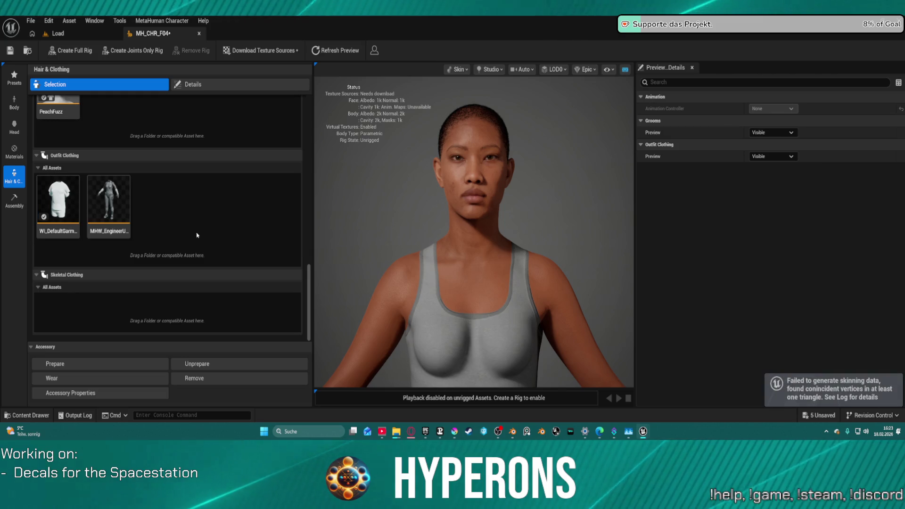
click(108, 200)
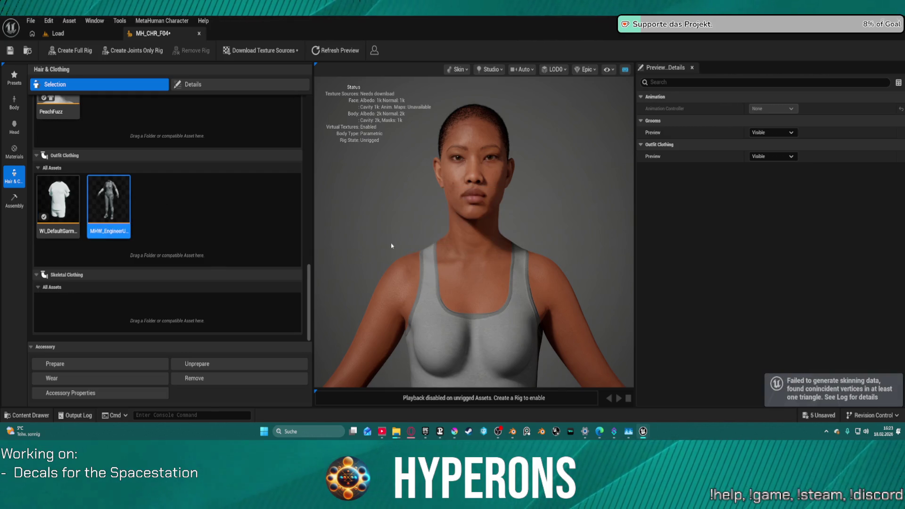
scroll(508, 244, down, 5)
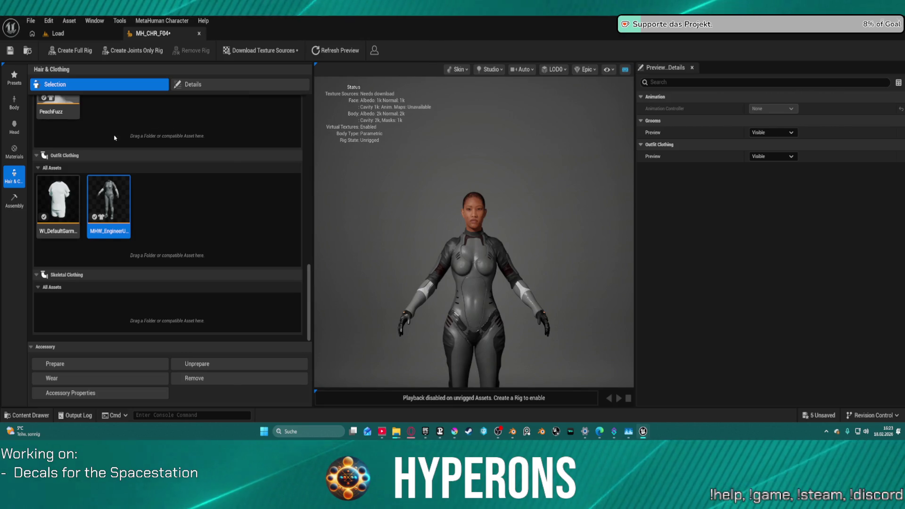
scroll(134, 148, up, 4)
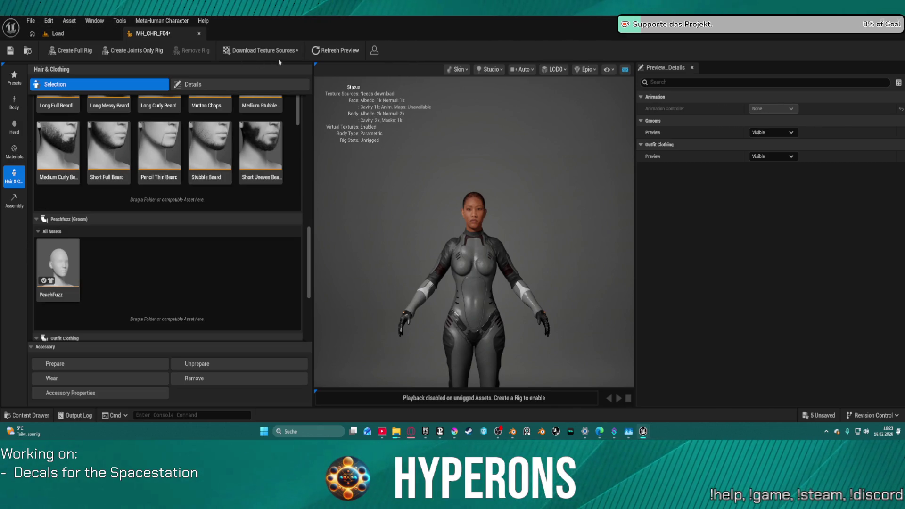
- Run Create Full Rig to auto-rig MH_CHR_F04
click(75, 51)
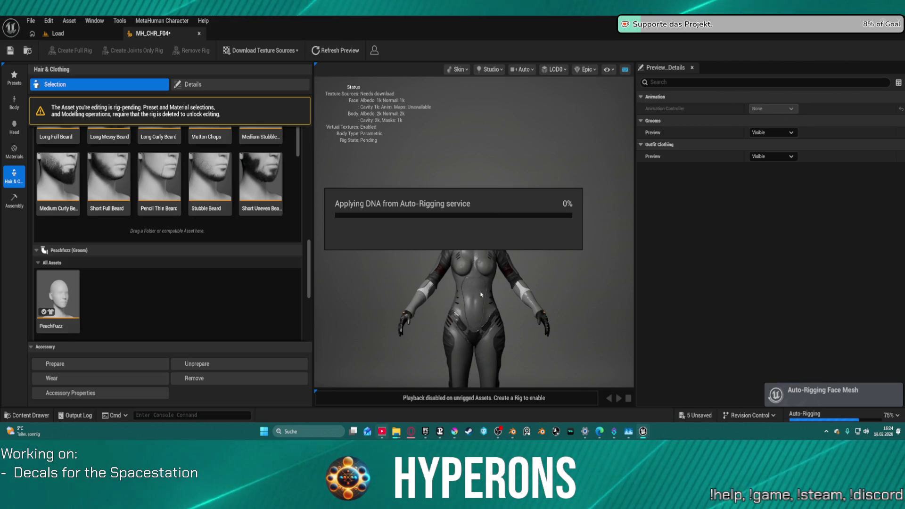
- Glance at the Hangar 01 decal in Krita, then minimize Krita back to Unreal
mouse_move(643, 431)
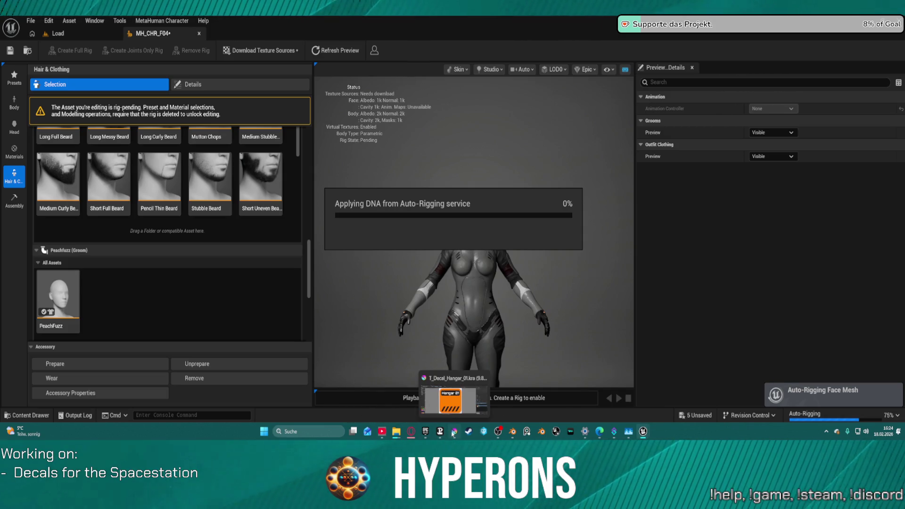
click(454, 432)
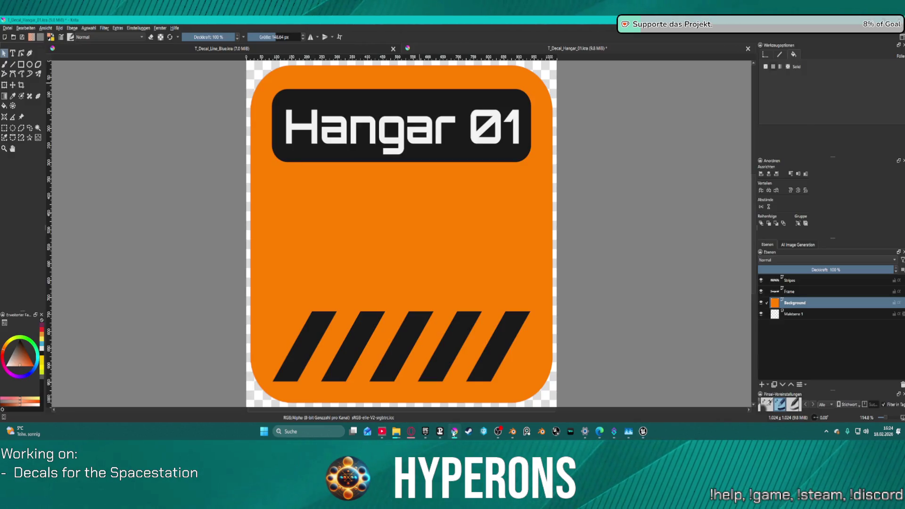
click(453, 432)
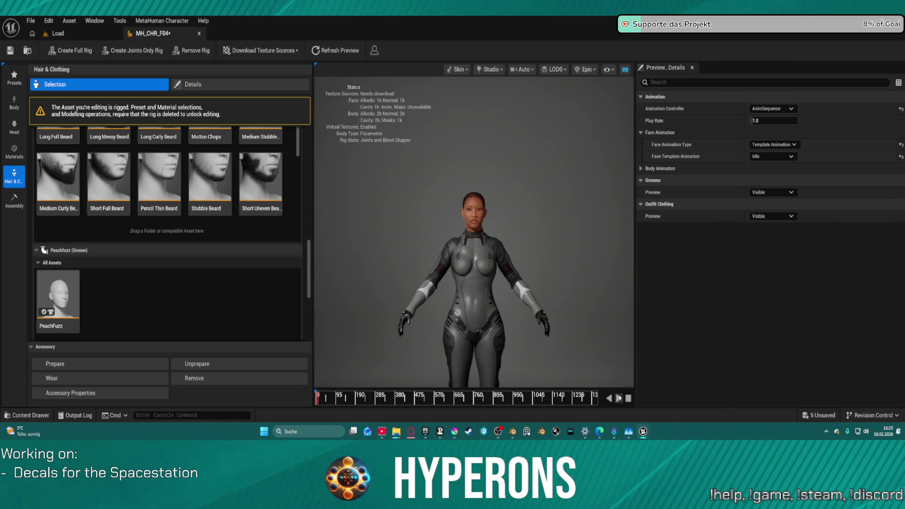
- Preview the FaceROM, AngerA and finally BodyROM face template animations
click(620, 399)
click(783, 157)
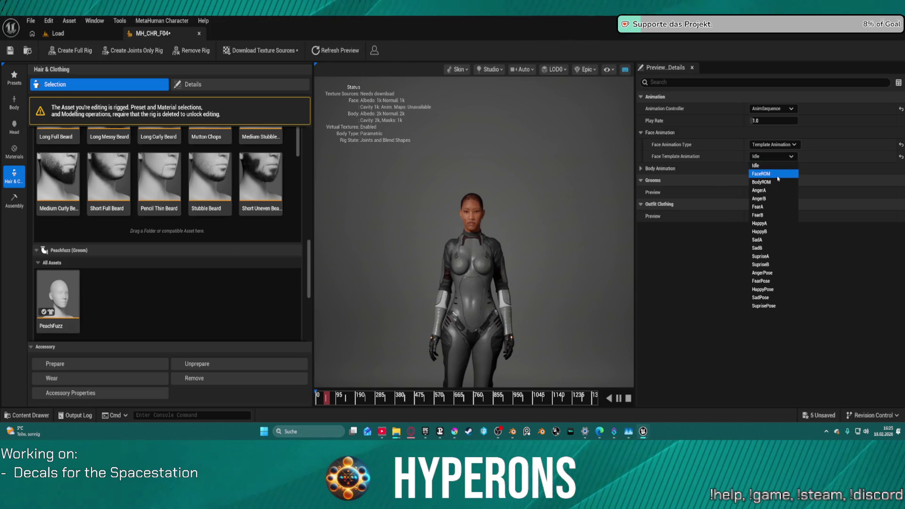
click(775, 174)
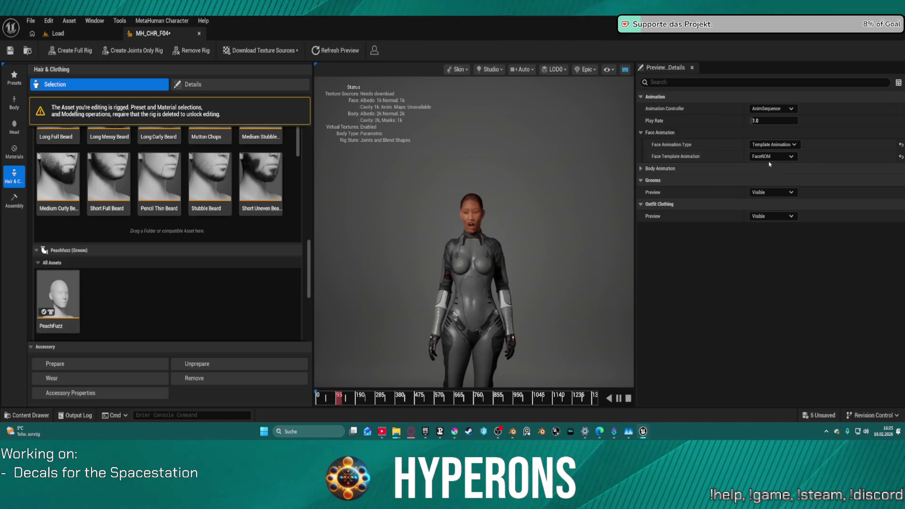
click(778, 157)
click(779, 174)
click(780, 158)
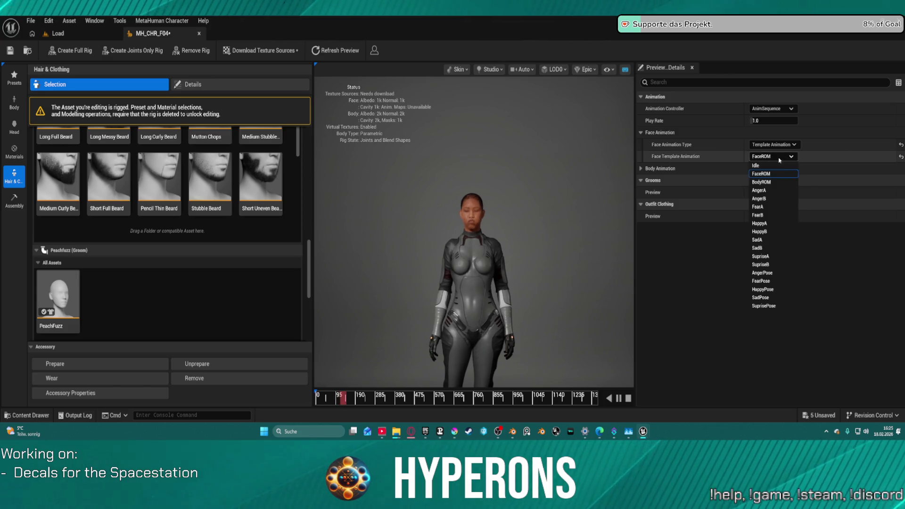
click(774, 190)
click(779, 156)
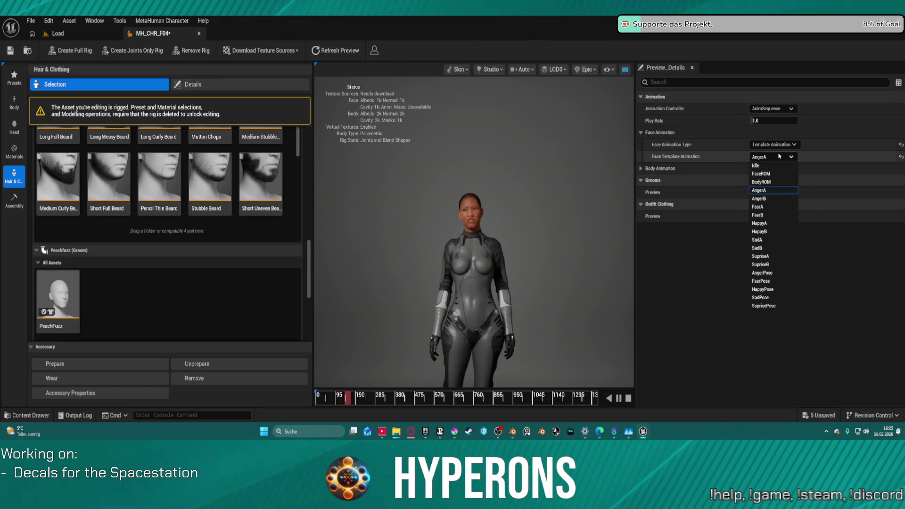
click(771, 182)
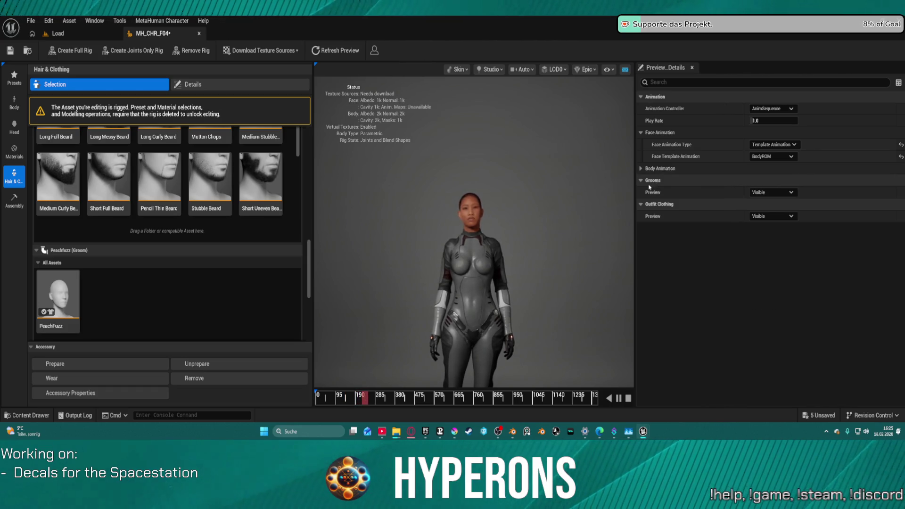
- Try play rates around 6 and 3.9, reset to 1.0, and close the MH_CHR_F04 editor
click(752, 121)
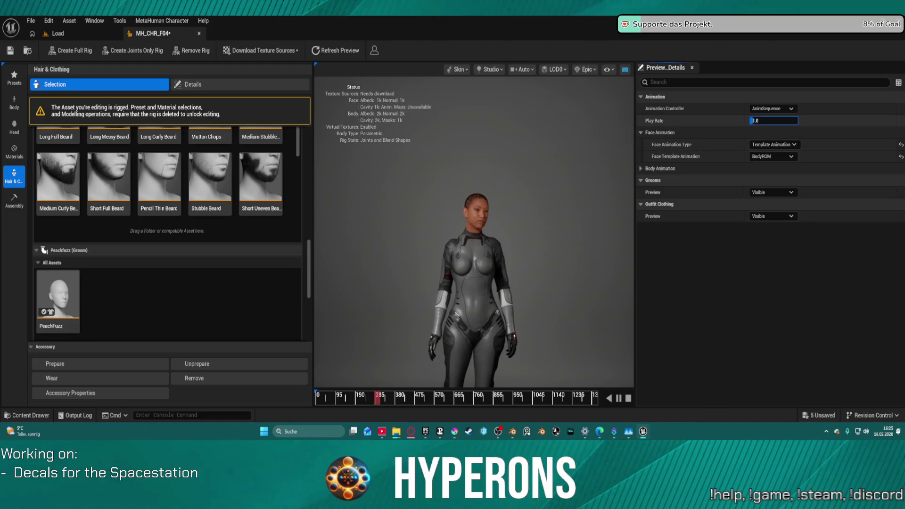
drag(757, 122, 793, 122)
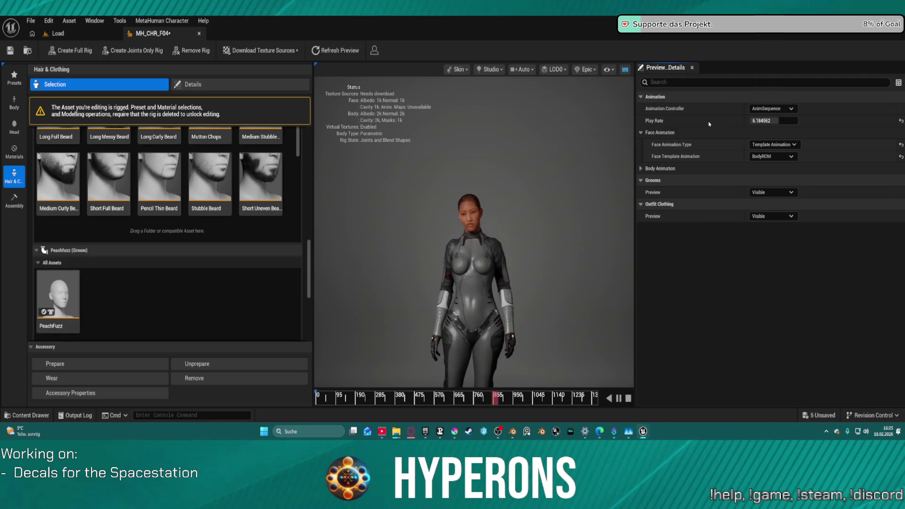
drag(793, 121, 773, 121)
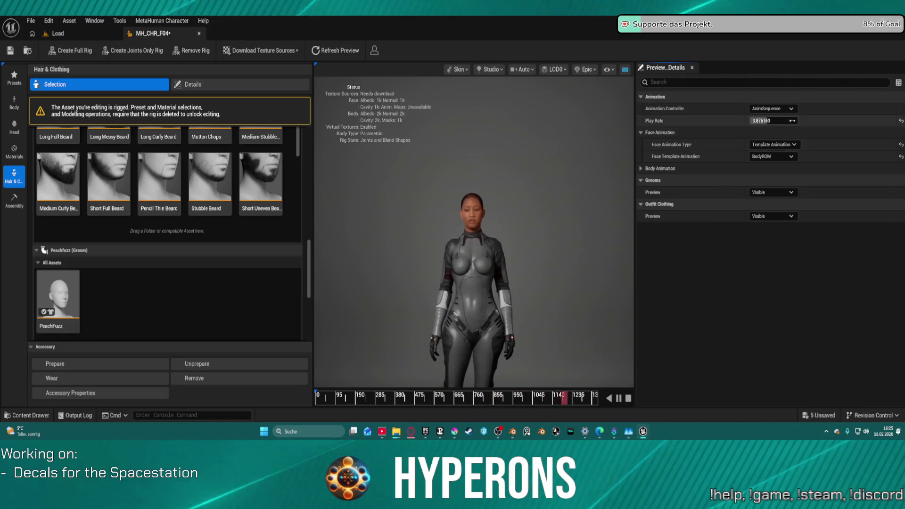
click(901, 121)
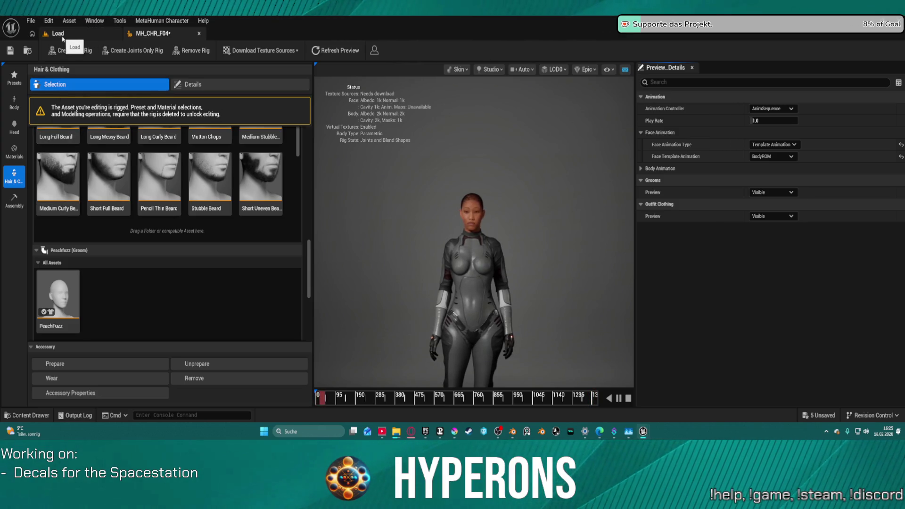
click(58, 34)
click(153, 34)
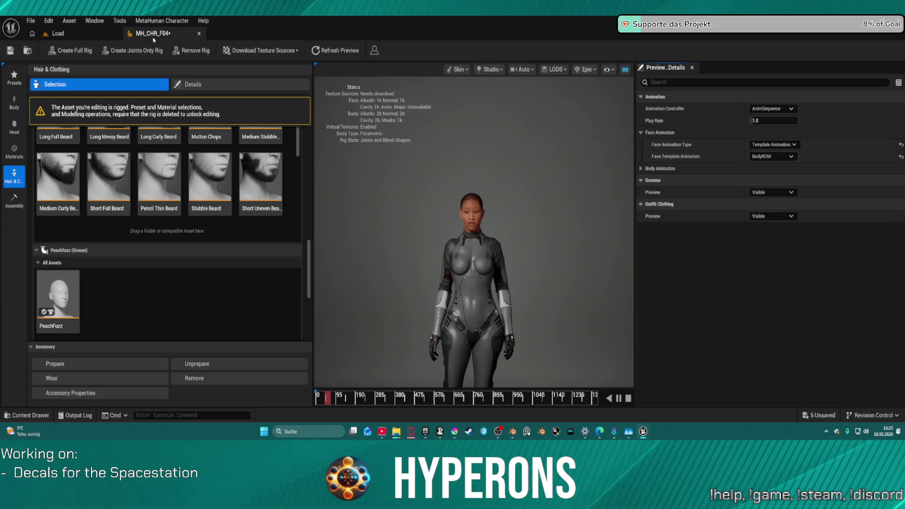
click(199, 33)
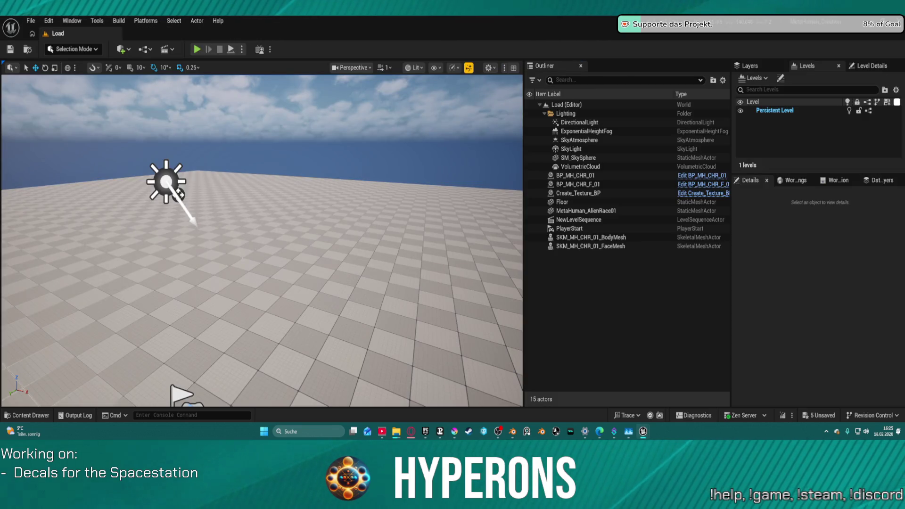
key(ctrl+space)
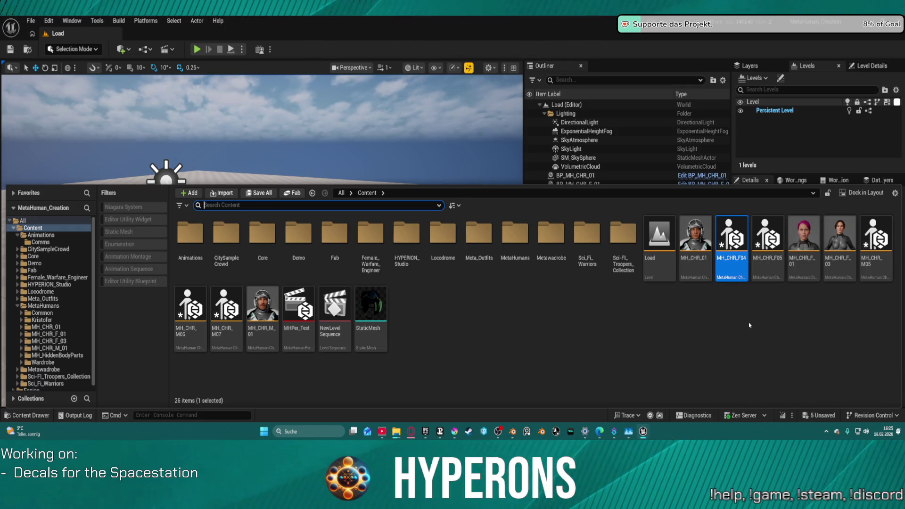
- Rename the MH_CHR_F04 asset to MH_CHR_F_04 in the Content root
click(738, 274)
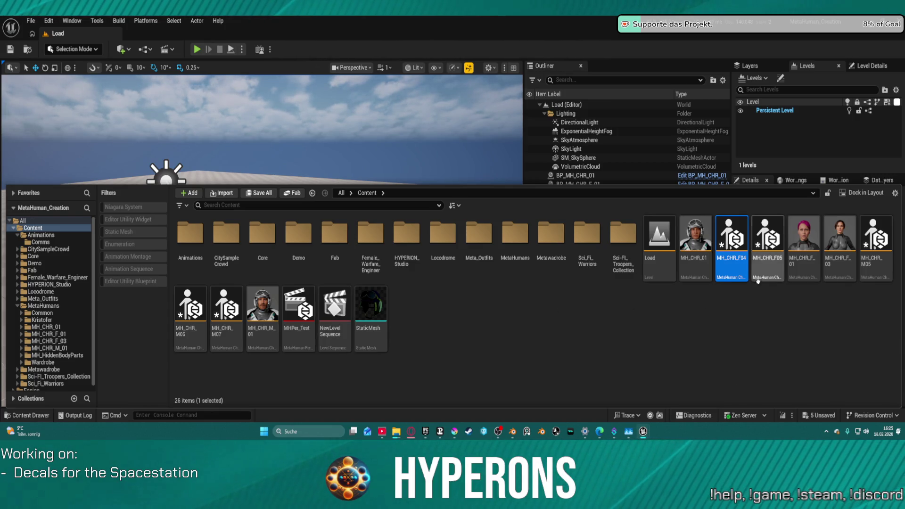
mouse_move(734, 267)
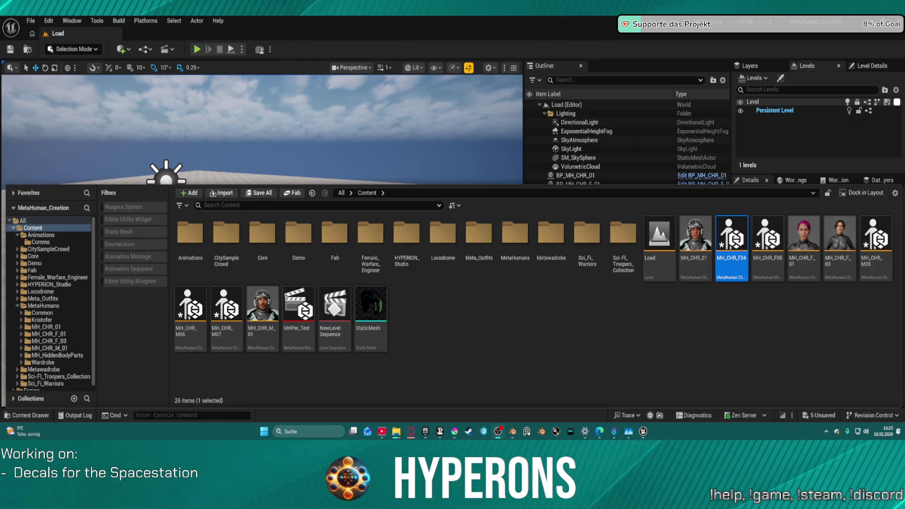
click(726, 274)
mouse_move(733, 279)
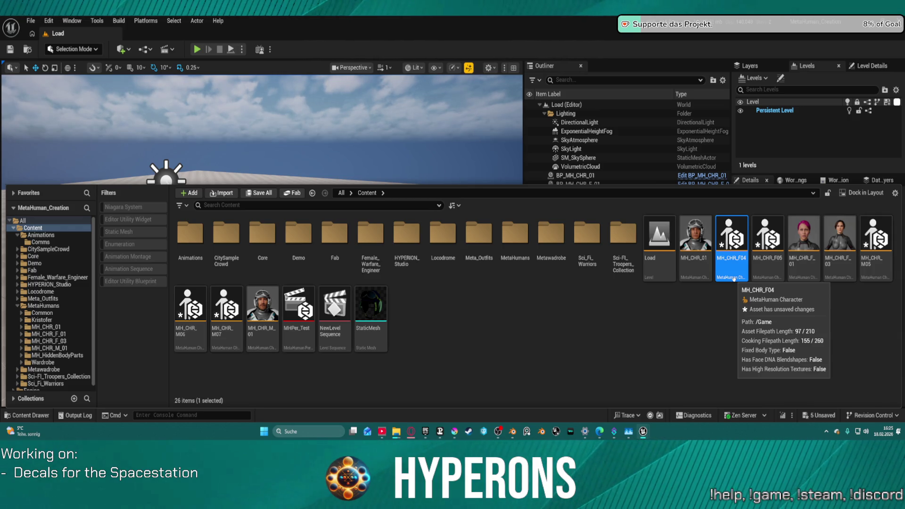
key(F2)
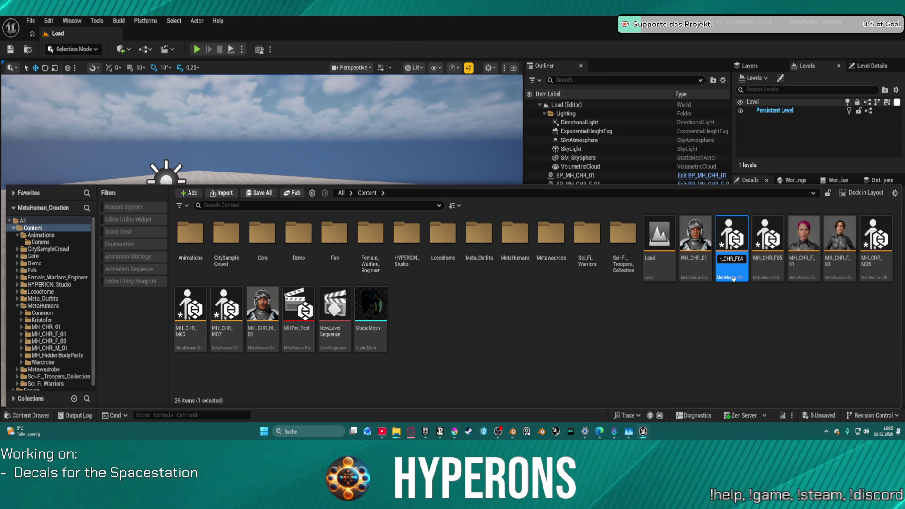
key(Return)
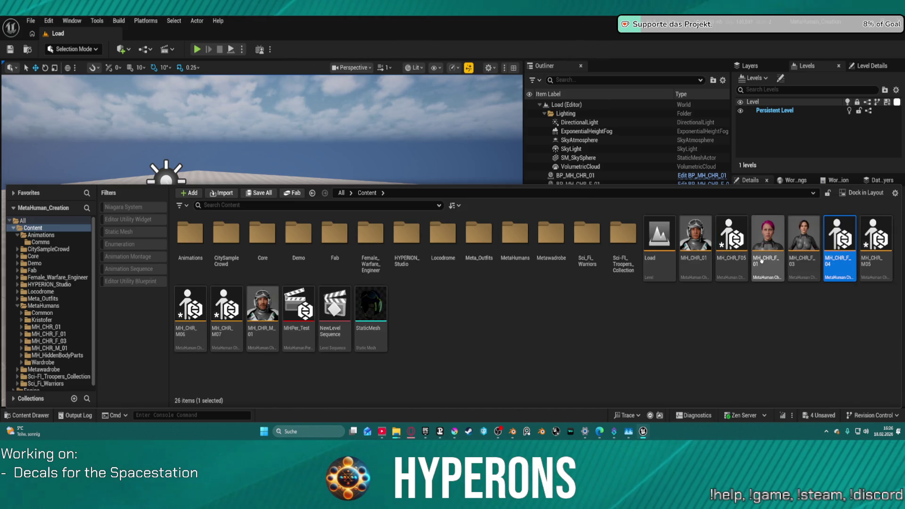
mouse_move(763, 261)
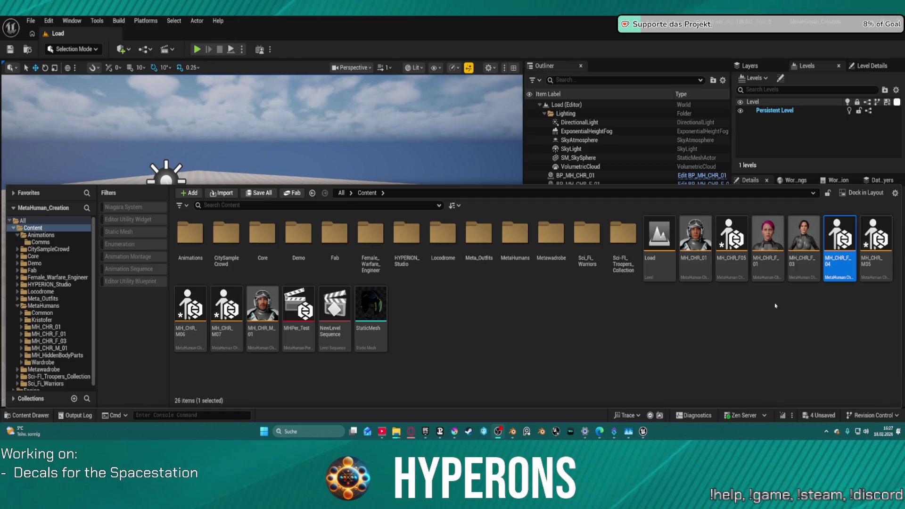
- Rename MH_CHR_M05 and MH_CHR_M06 to MH_CHR_M_05 and MH_CHR_M_06
click(884, 267)
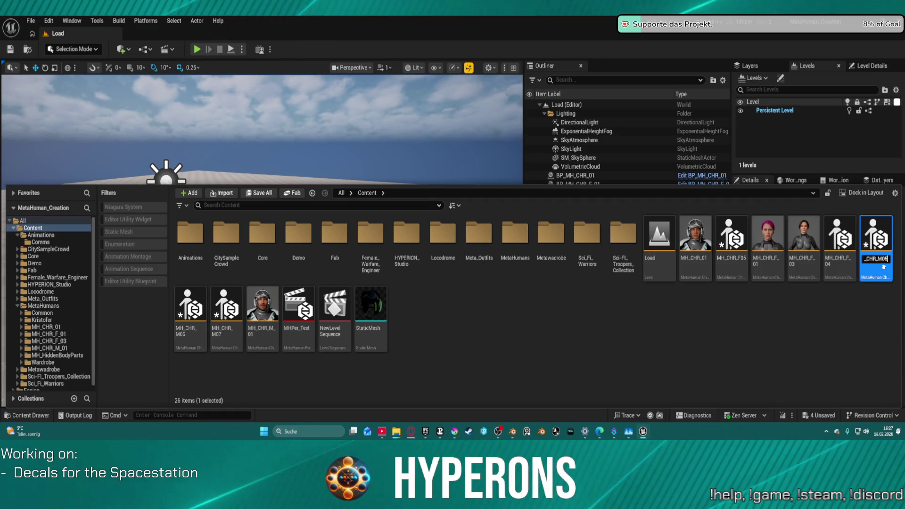
click(884, 267)
text(_01)
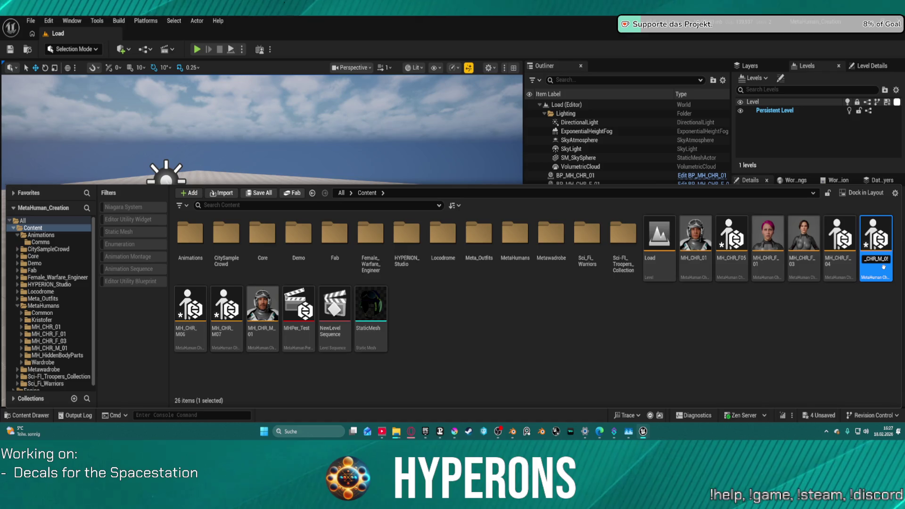
key(Return)
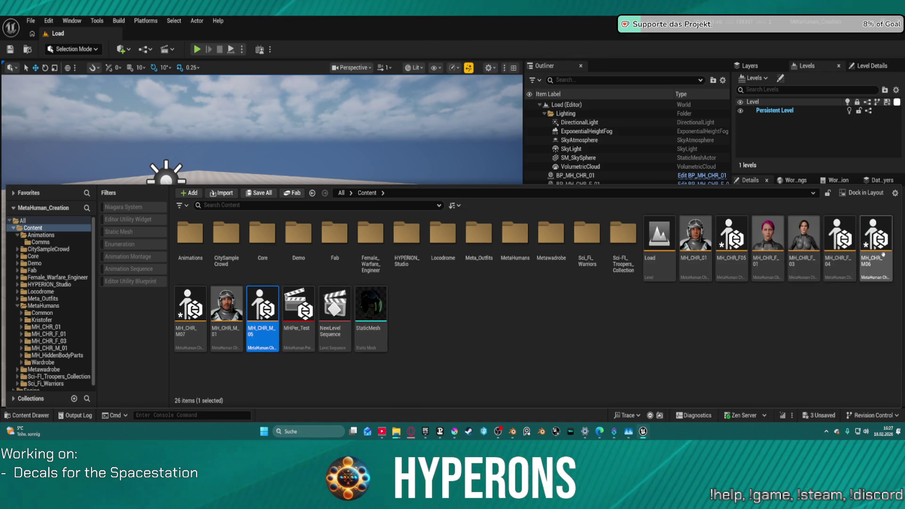
click(883, 256)
click(881, 260)
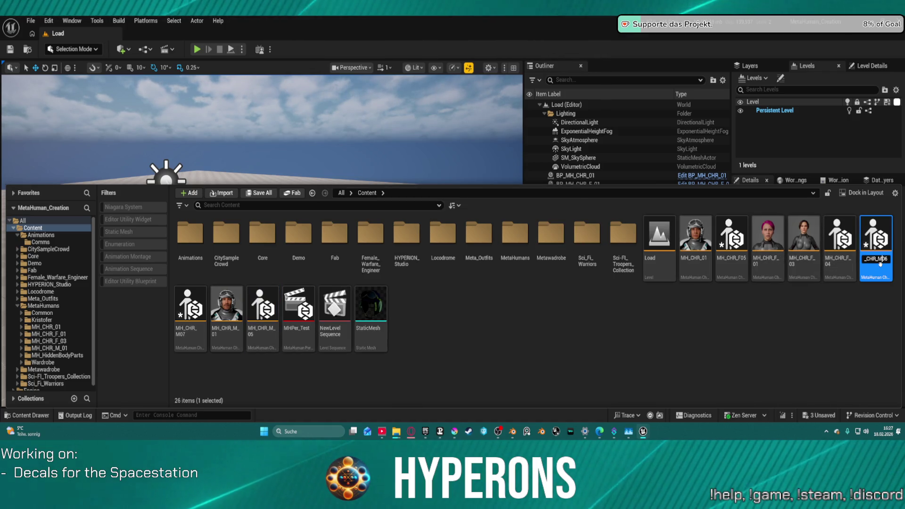
text(_01_)
key(Return)
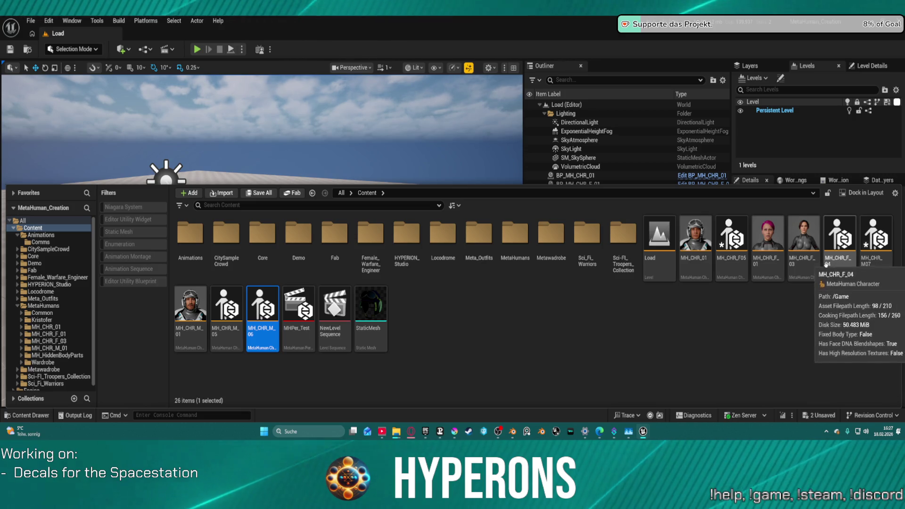
- Rename MH_CHR_F05 to MH_CHR_F_05 and open the MetaHumans folder
click(736, 253)
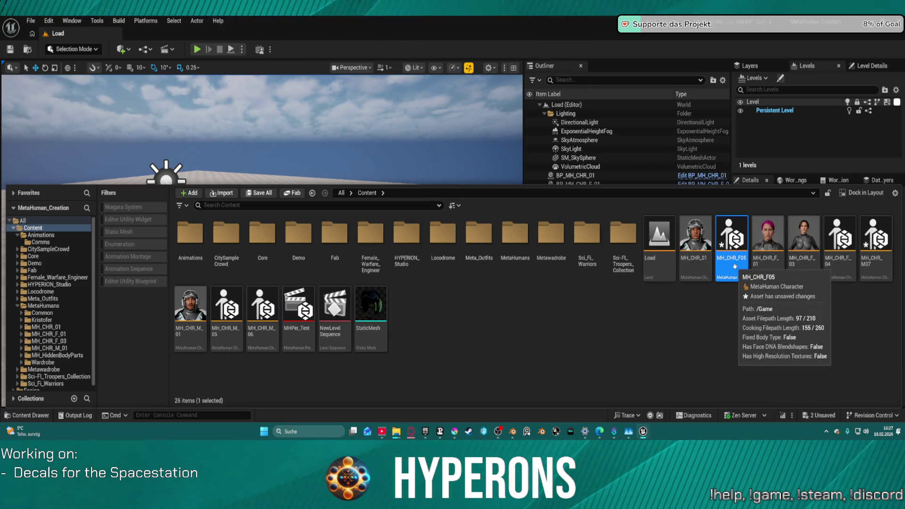
click(735, 264)
key(BackSpace)
text(6)
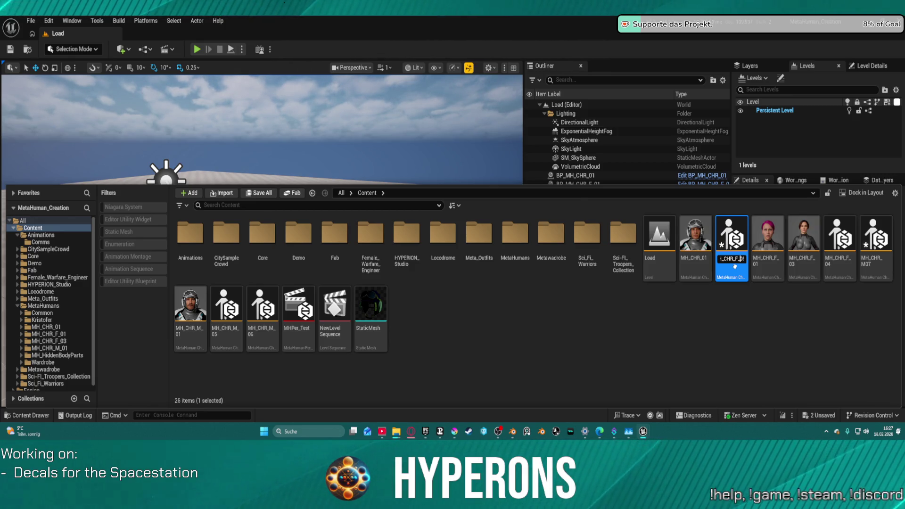
key(Return)
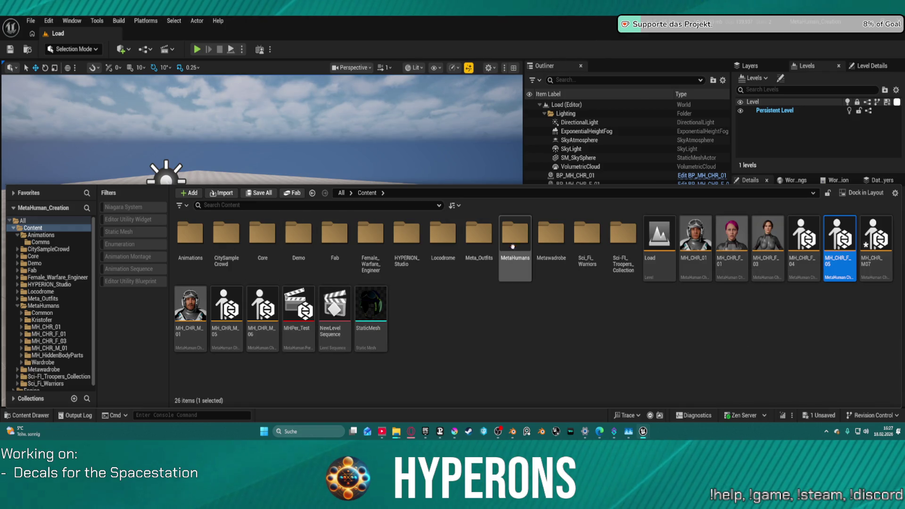
double_click(513, 246)
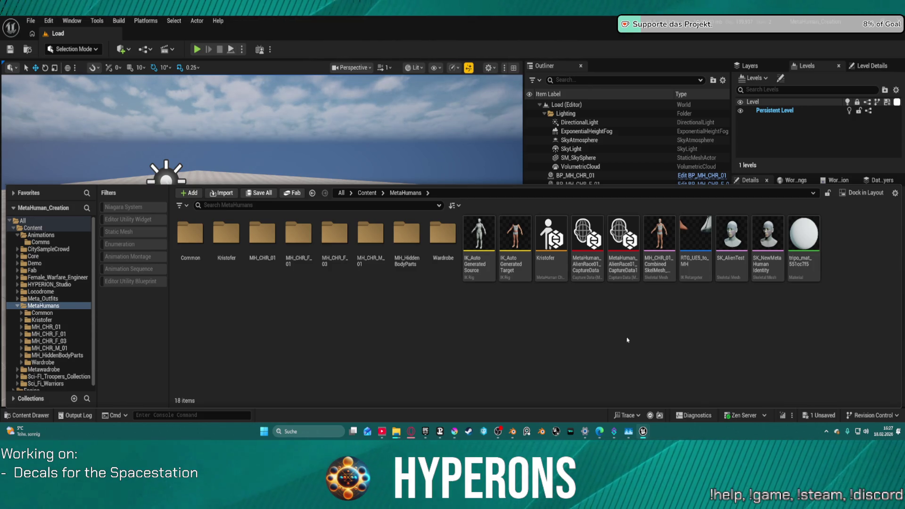
- Go back to the Content root and open MH_CHR_F_04 in the MetaHuman Character editor
click(76, 228)
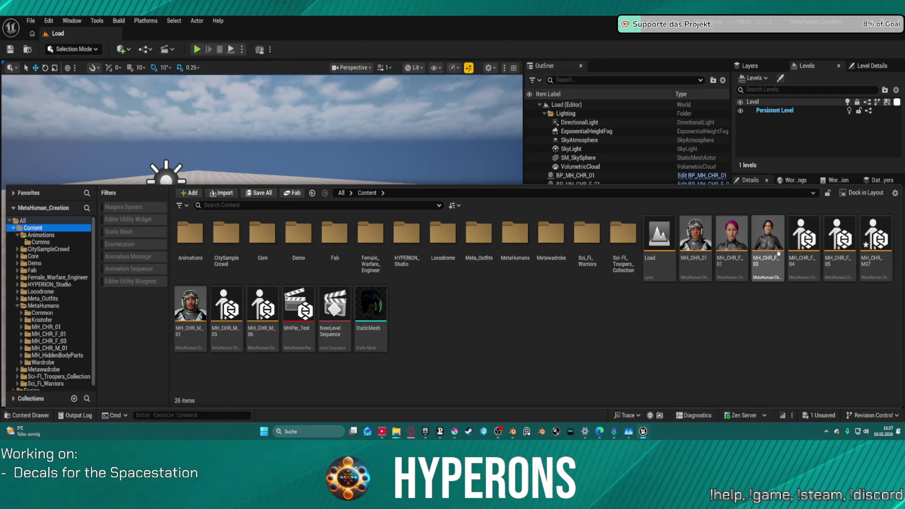
click(796, 268)
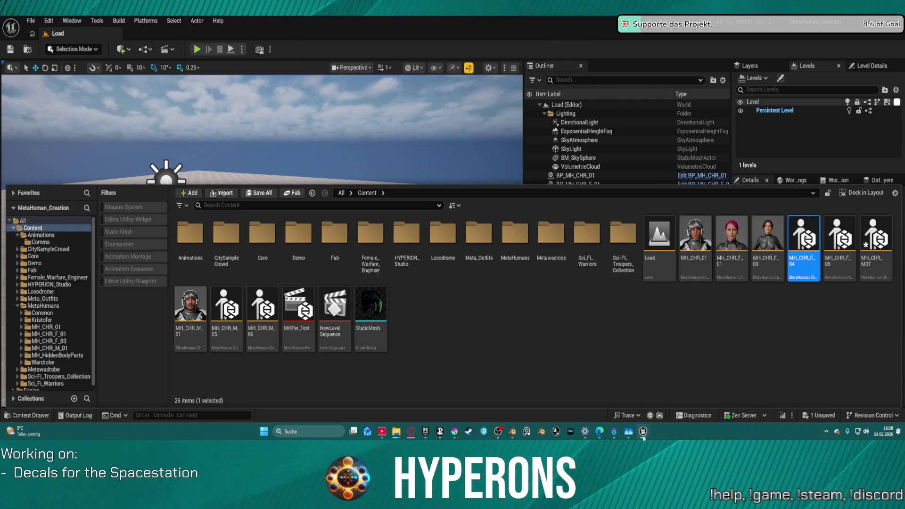
mouse_move(643, 431)
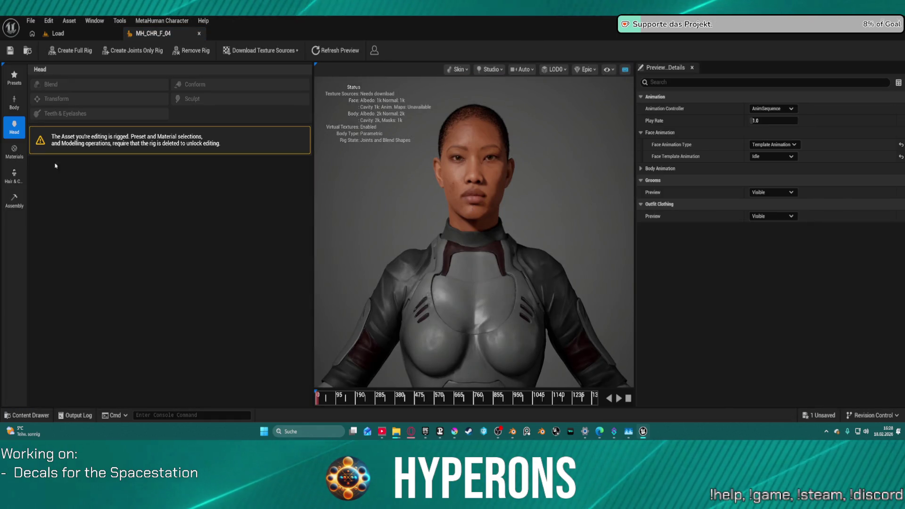
- Set MH_CHR_F_04's assembly type to UE Optimized and download its 2k source textures
click(13, 204)
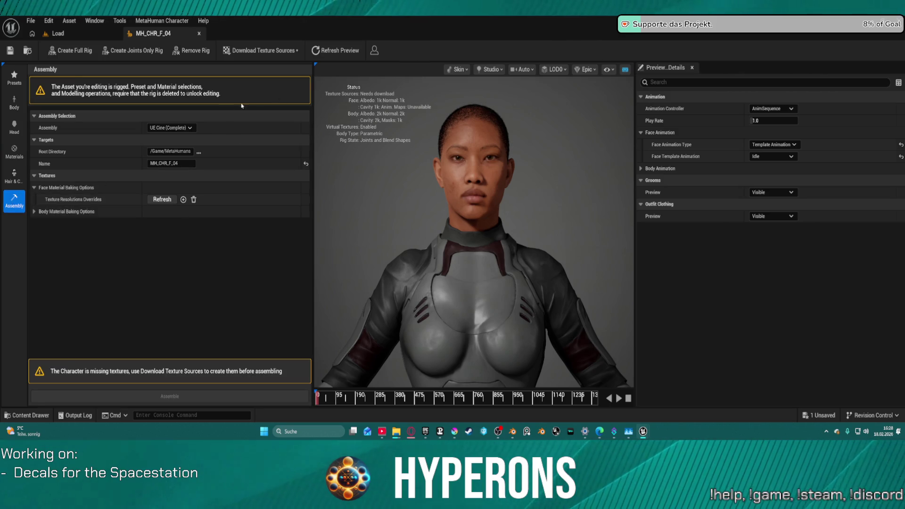
click(182, 130)
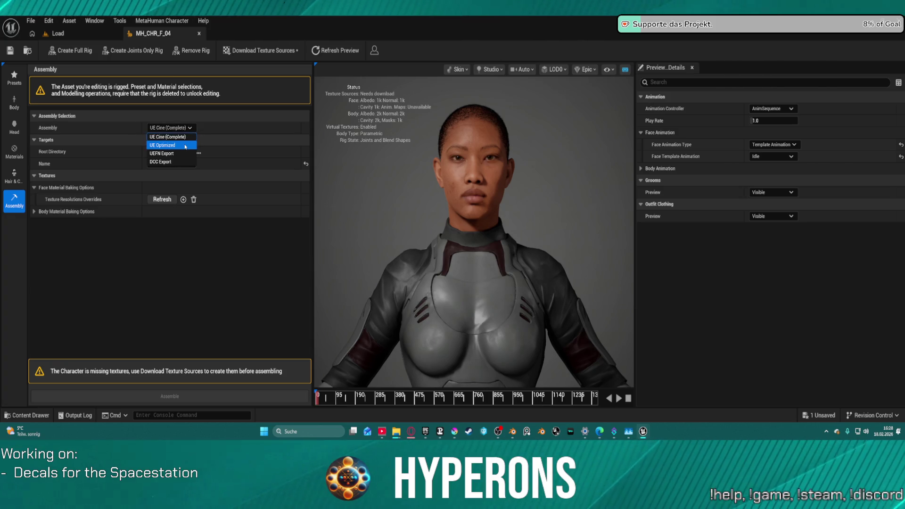
click(185, 146)
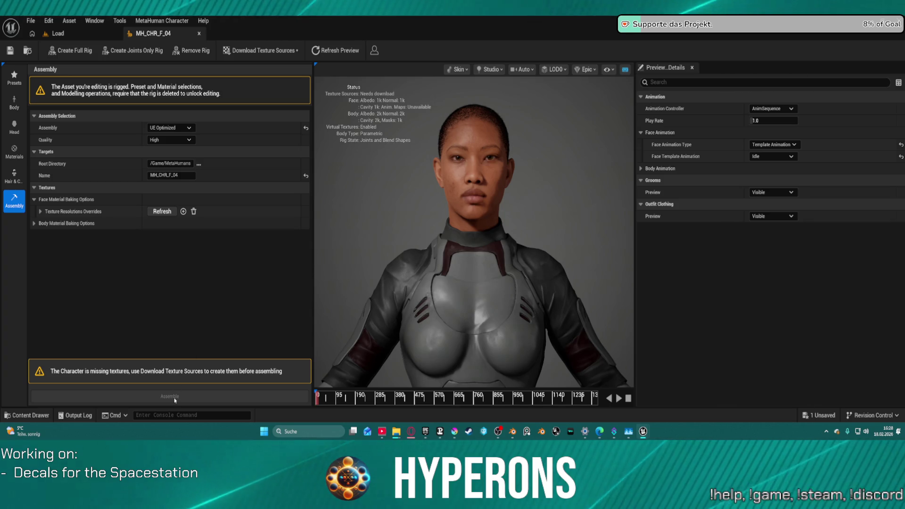
click(262, 51)
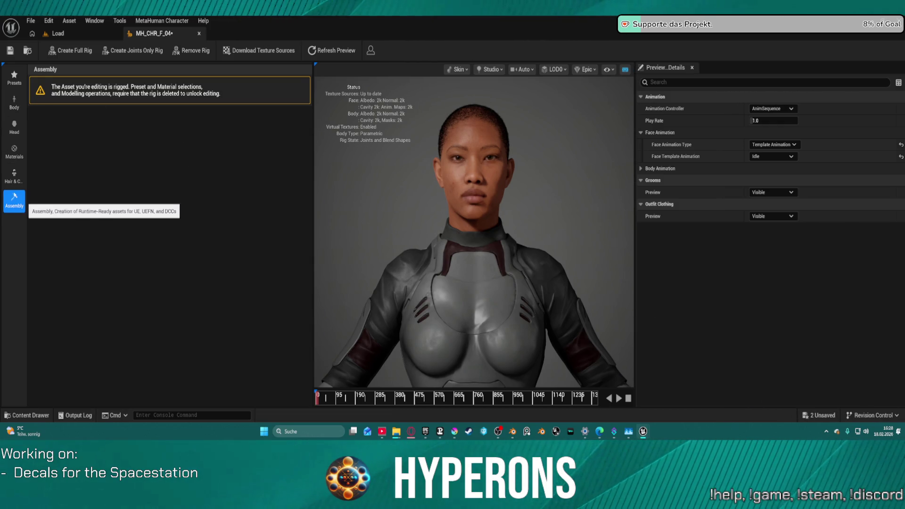
- Review the hair and clothing, then start assembling MH_CHR_F_04 as UE Optimized at High quality
click(10, 188)
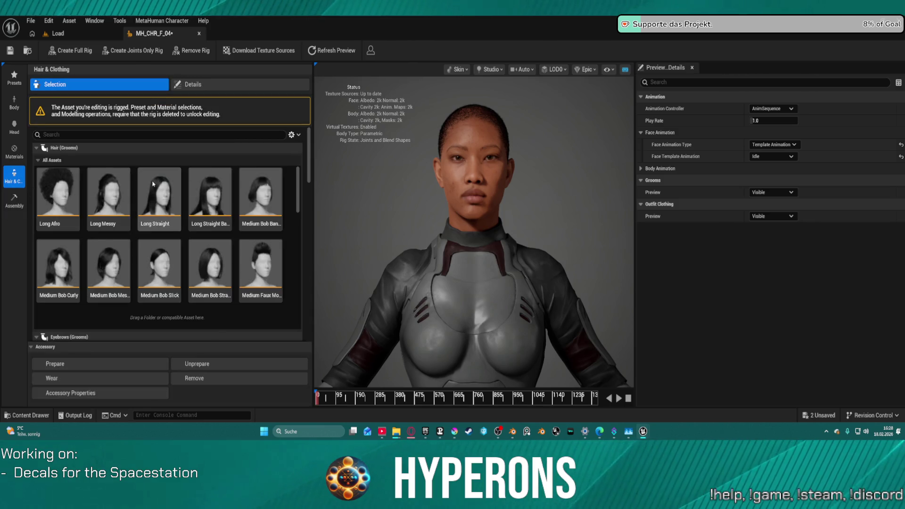
click(14, 200)
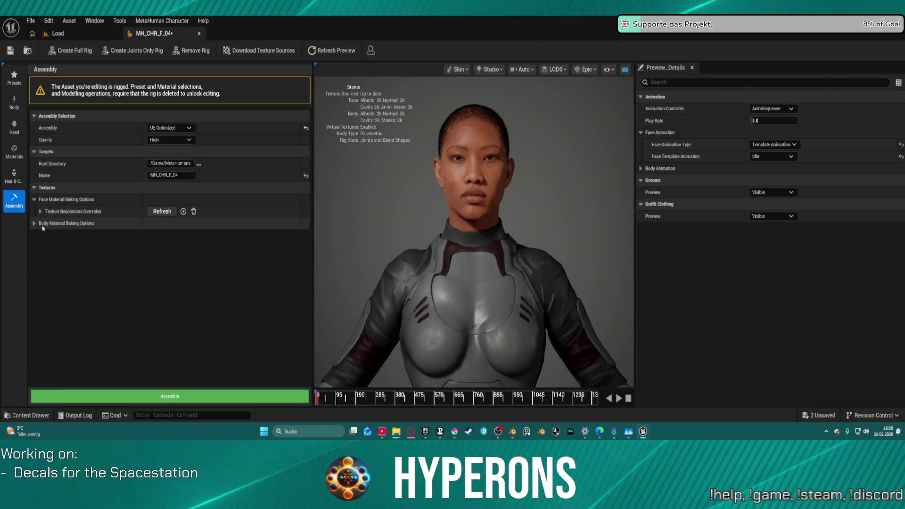
click(191, 399)
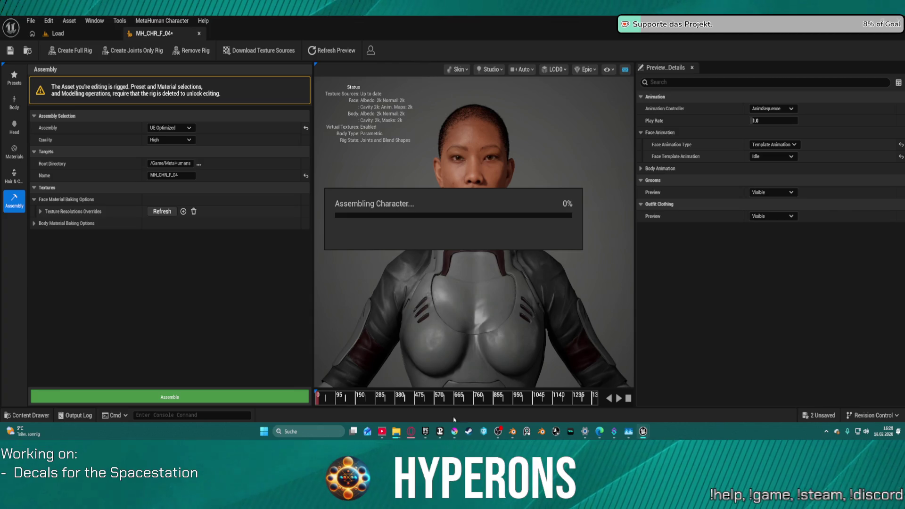
- Once MH_CHR_F_04's assembly succeeds, close its editor and bring up the Content Drawer
mouse_move(397, 434)
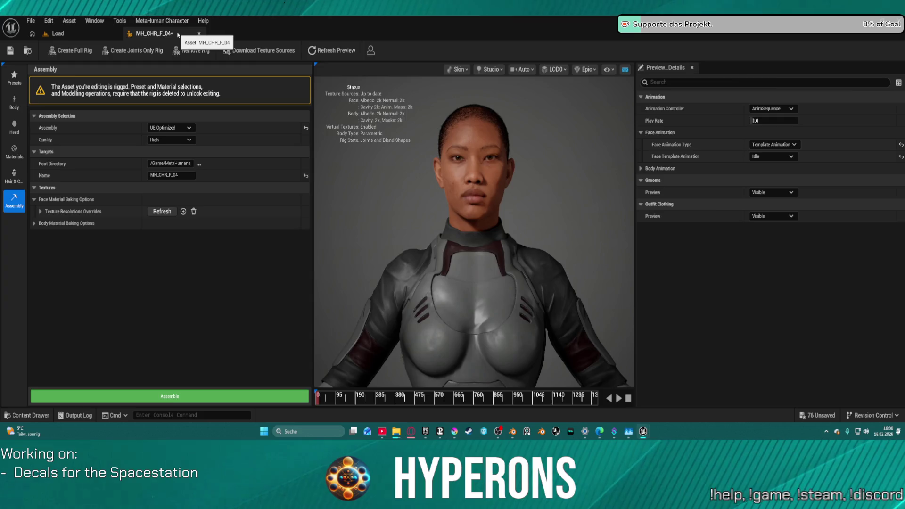
click(199, 33)
key(ctrl+space)
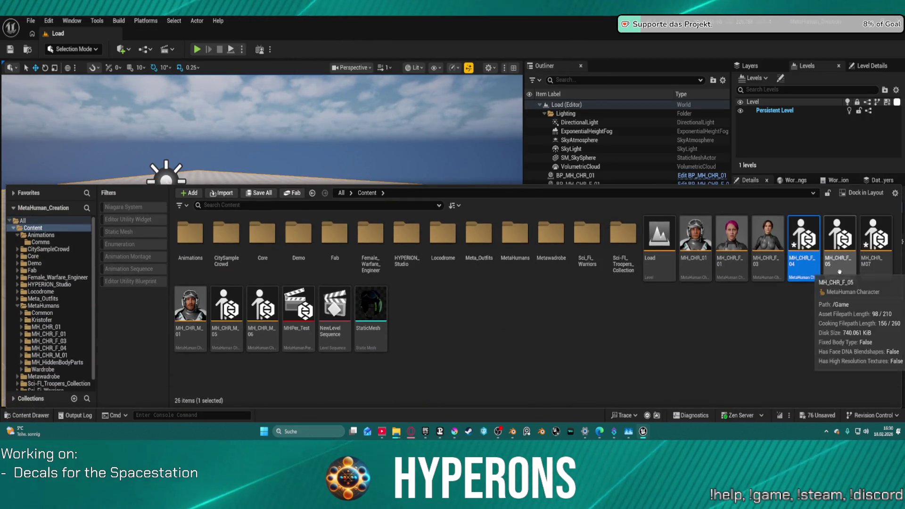
- Open MH_CHR_F_05, apply the Aera preset, and select the WI_DefaultGarment outfit slot
double_click(832, 268)
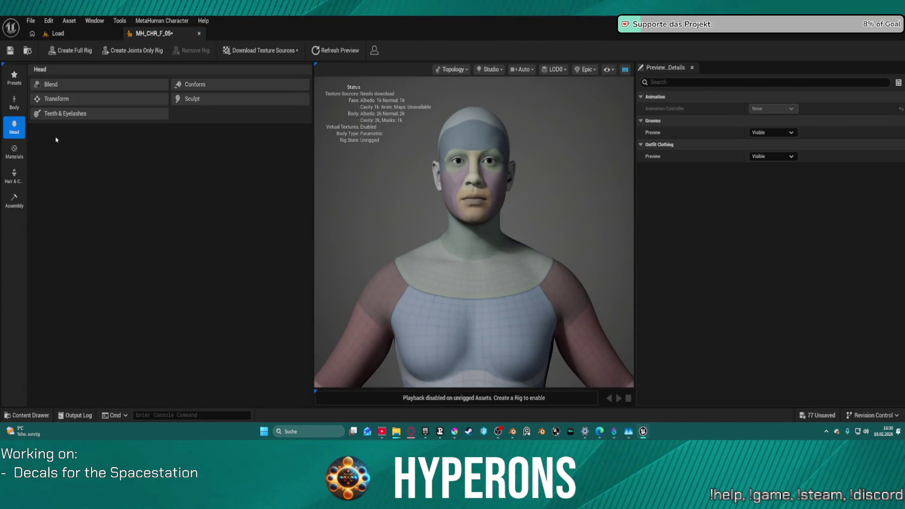
click(14, 78)
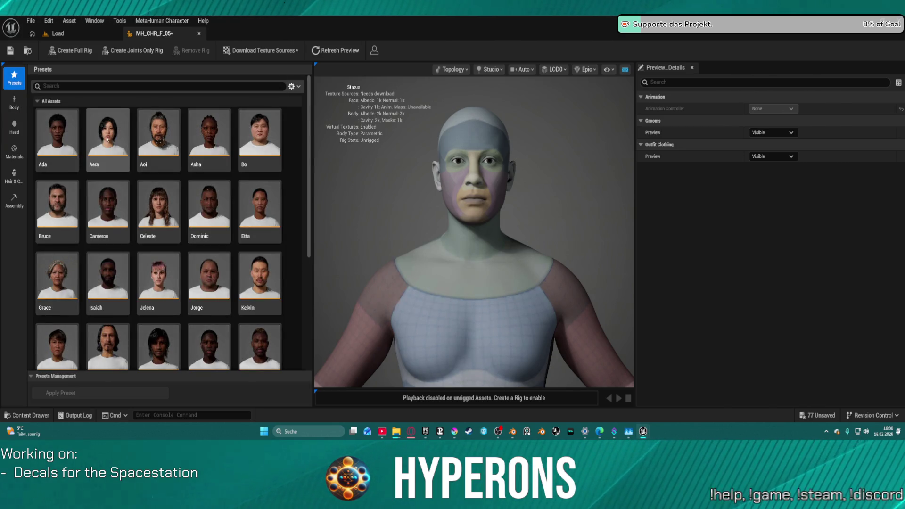
click(108, 139)
double_click(114, 140)
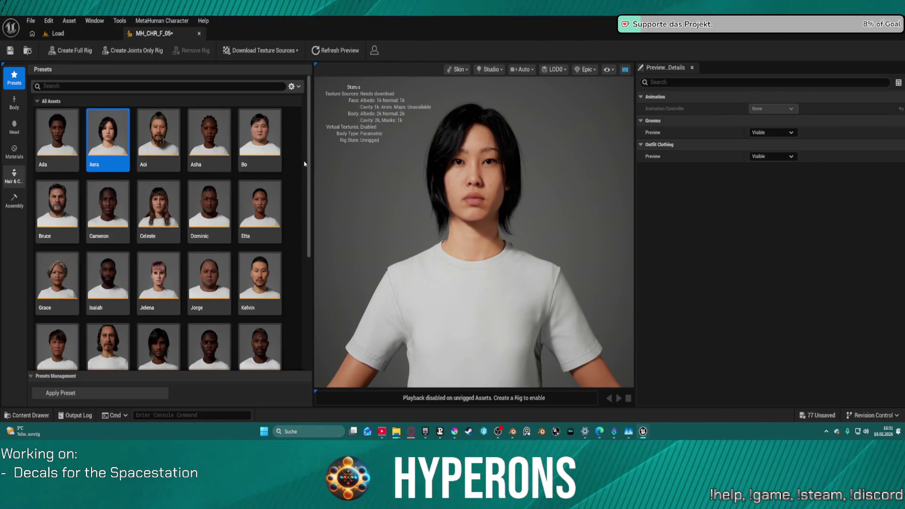
drag(310, 153, 310, 333)
click(66, 200)
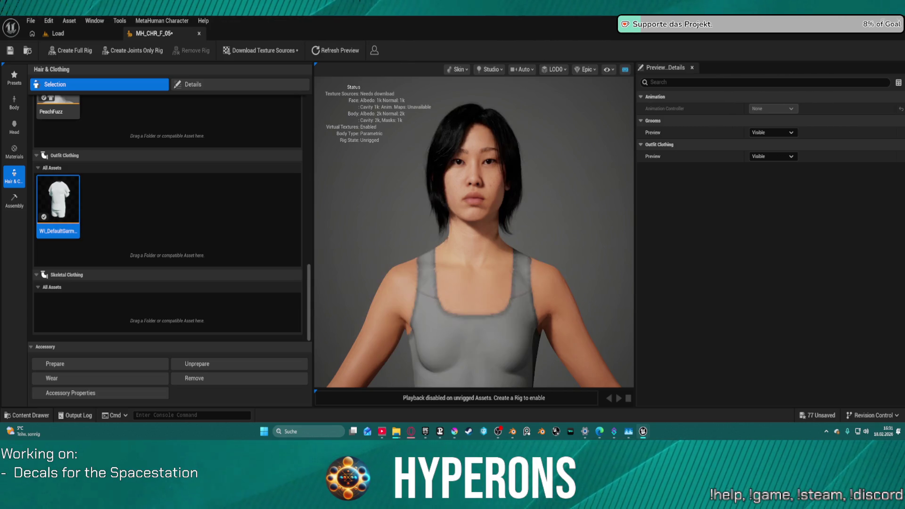
- Put MHW_EngineerUnderSuit into Outfit Clothing and inspect the suited character from behind
mouse_move(359, 64)
mouse_down()
mouse_move(329, 113)
mouse_move(155, 286)
mouse_move(156, 303)
mouse_move(189, 216)
mouse_up()
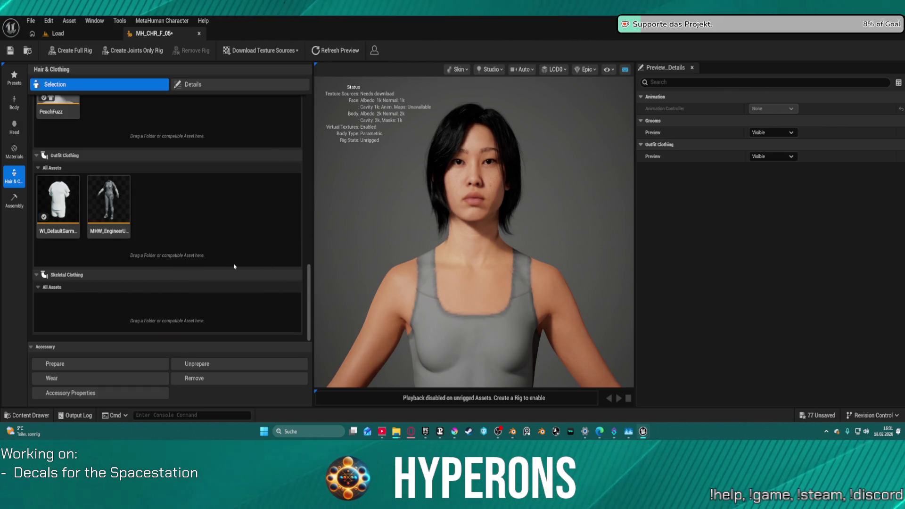
click(108, 203)
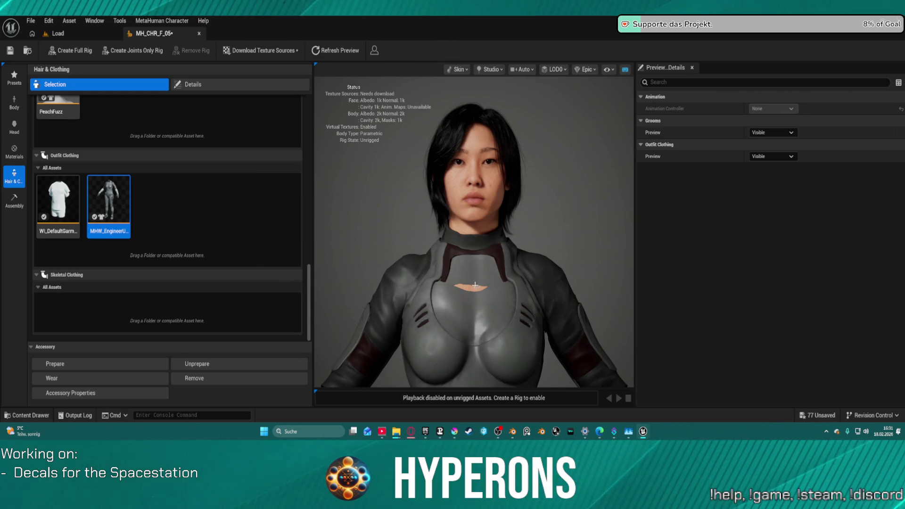
scroll(477, 264, down, 5)
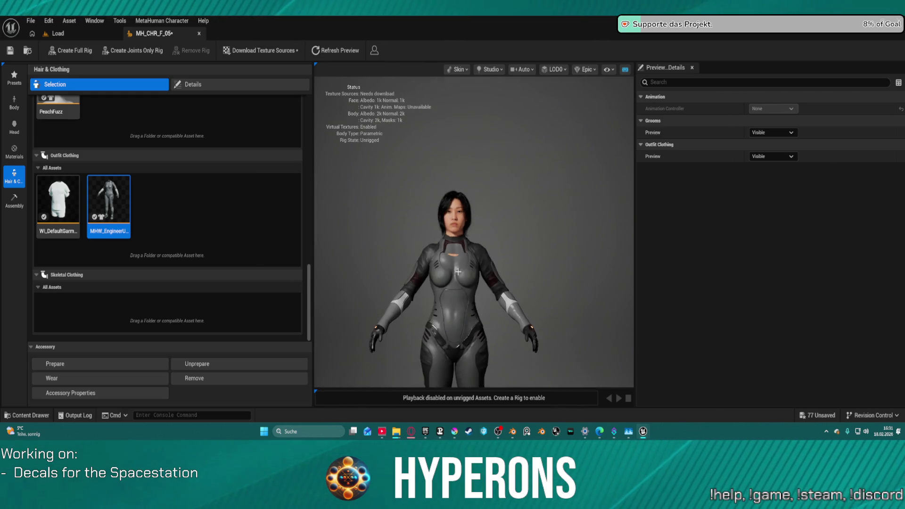
scroll(450, 279, up, 5)
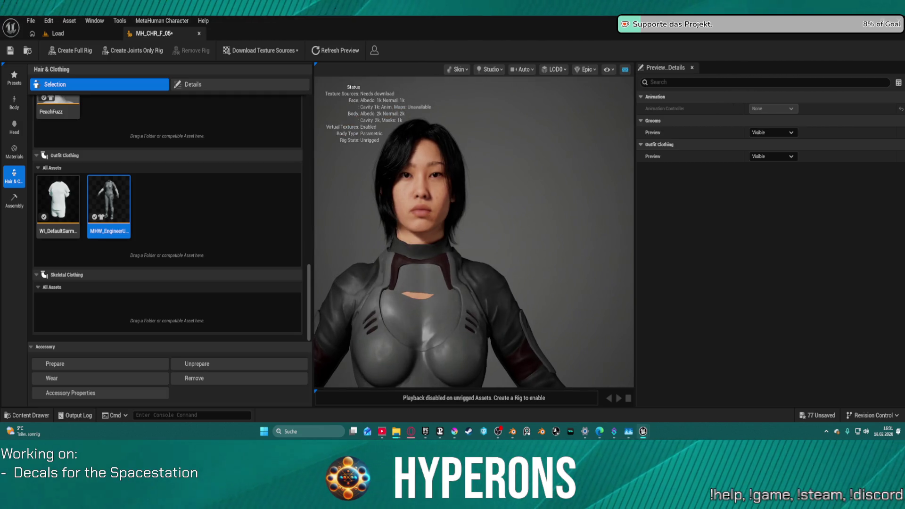
mouse_move(402, 310)
mouse_down()
mouse_move(609, 310)
mouse_move(599, 292)
mouse_move(580, 310)
mouse_move(559, 309)
mouse_move(573, 310)
mouse_up()
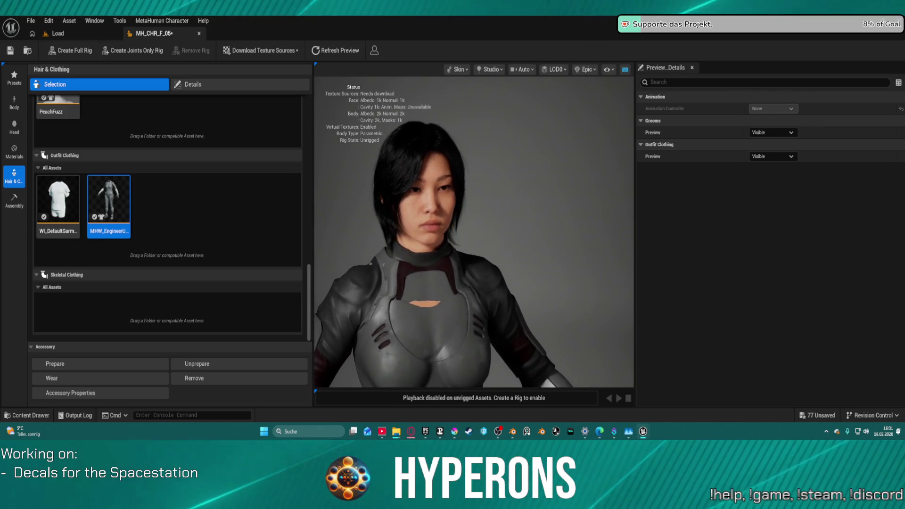
click(15, 127)
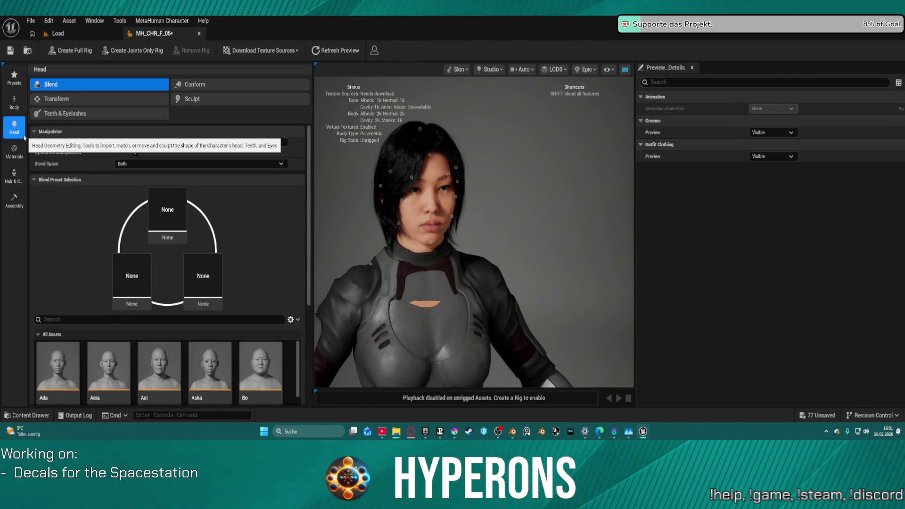
- Switch head editing to Transform mode, inspect the suited body all round, and download source textures
mouse_move(427, 303)
mouse_down()
mouse_move(155, 306)
mouse_move(156, 268)
mouse_move(127, 288)
mouse_move(94, 290)
mouse_up()
mouse_move(474, 231)
mouse_down()
mouse_move(439, 236)
mouse_move(438, 273)
mouse_move(436, 246)
mouse_up()
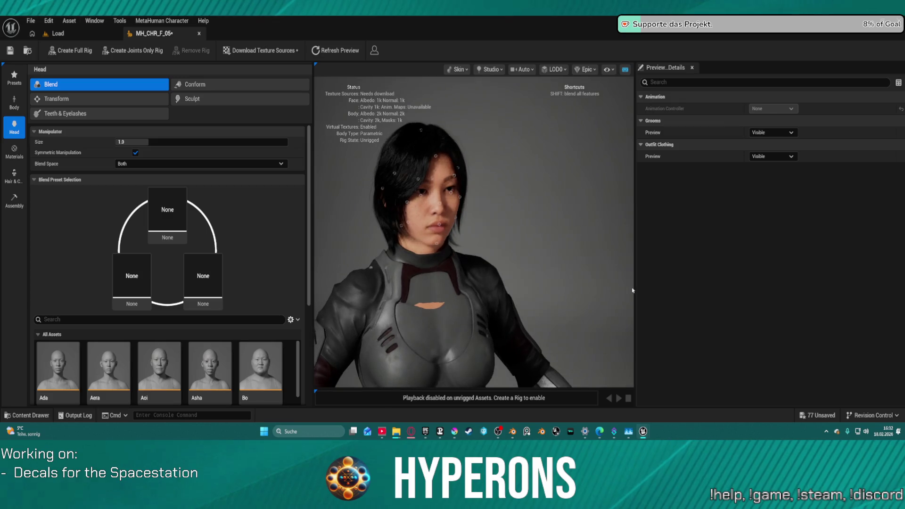
scroll(167, 222, down, 1)
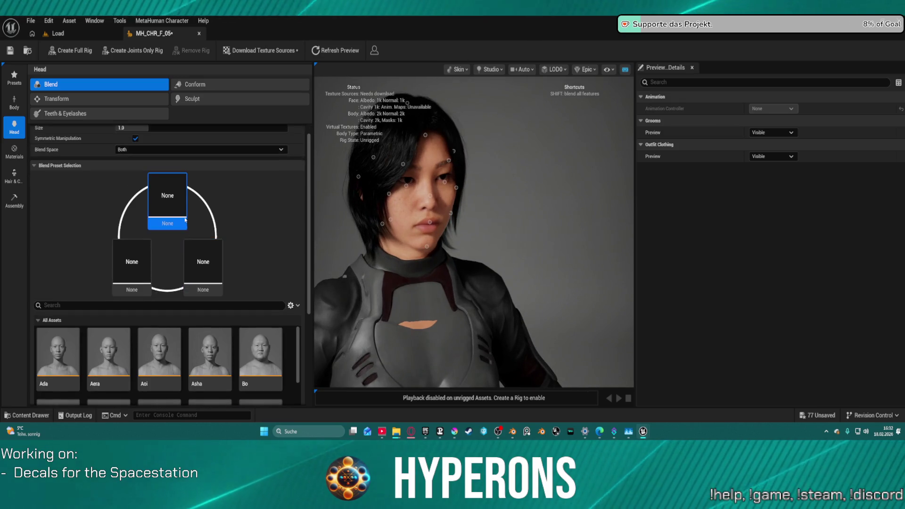
click(70, 99)
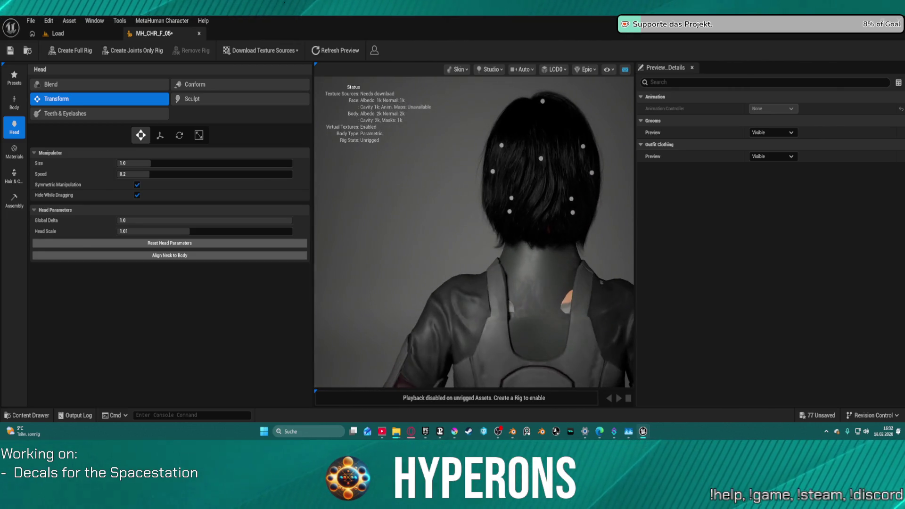
drag(424, 313, 425, 313)
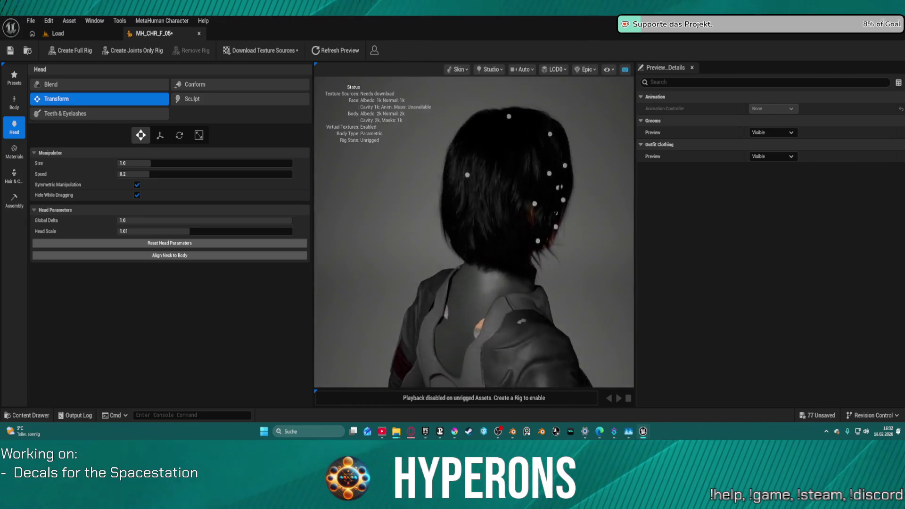
scroll(485, 329, down, 5)
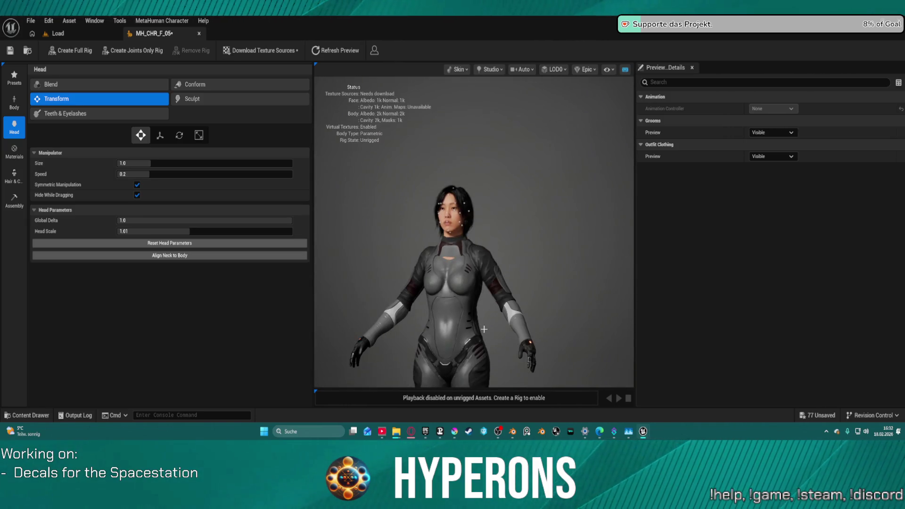
drag(395, 319, 394, 311)
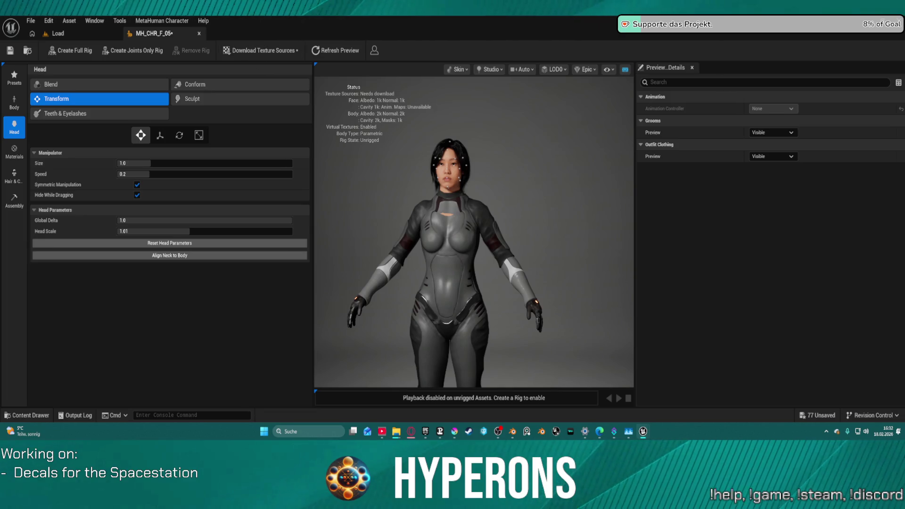
click(249, 53)
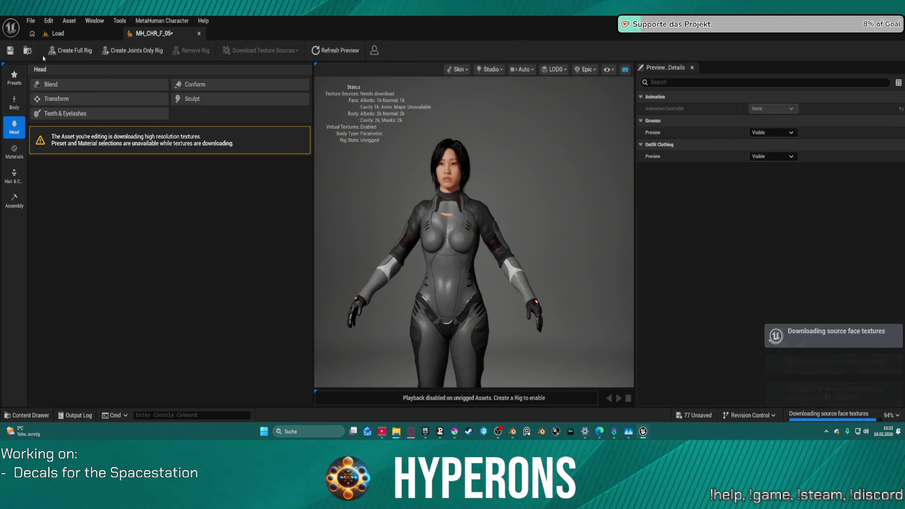
- Create a full rig for MH_CHR_F_05, giving Joints and Blend Shapes in about 37.5 seconds
click(75, 51)
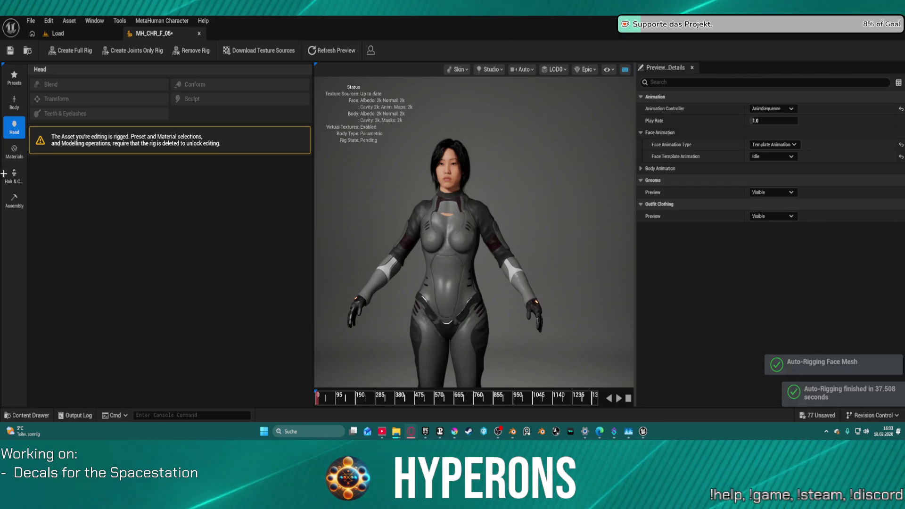
click(14, 201)
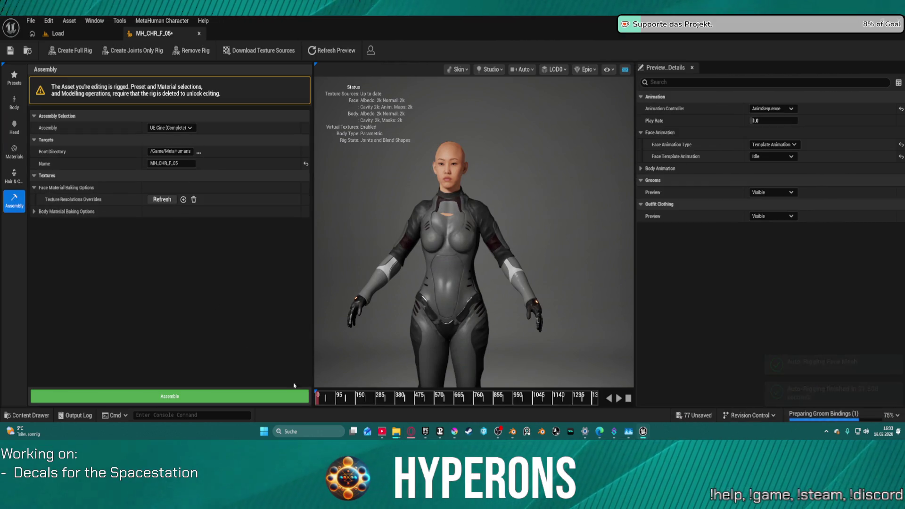
- Set assembly to UE Optimized and preview MH_CHR_F_05 playing the BodyROM body animation
click(169, 128)
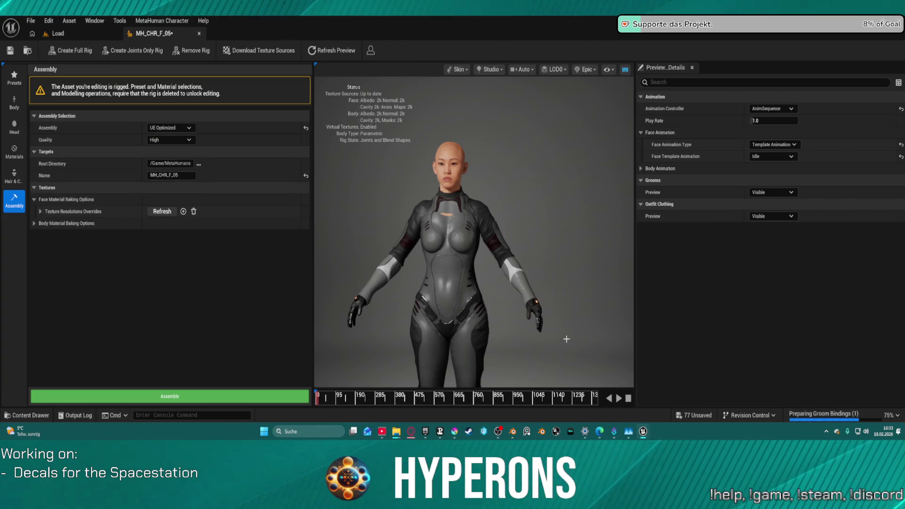
click(622, 402)
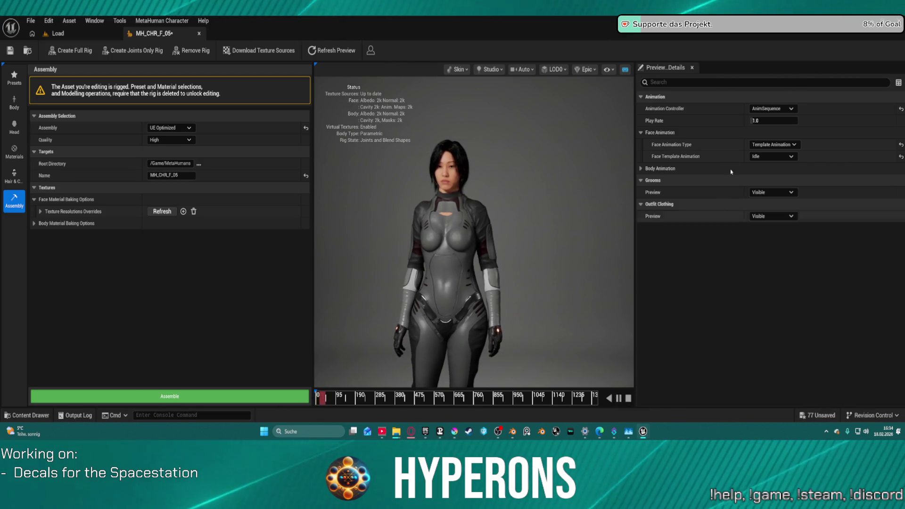
click(775, 157)
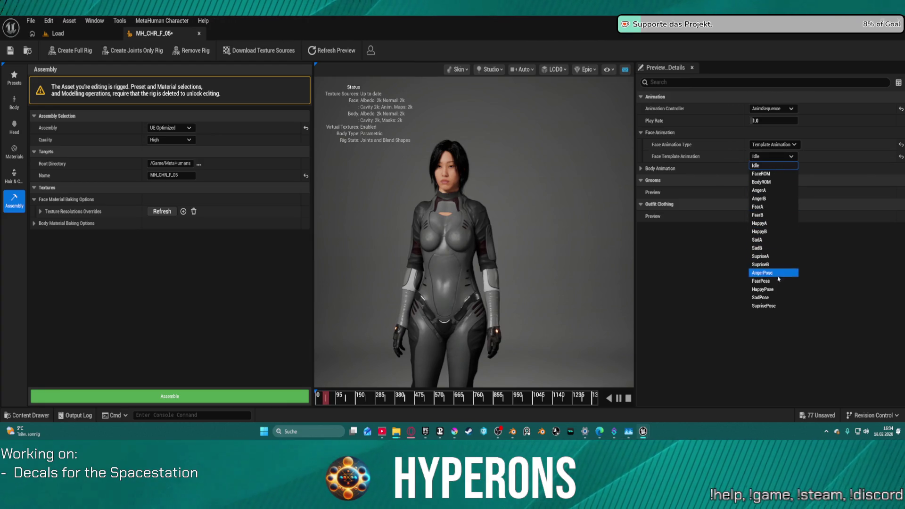
click(775, 156)
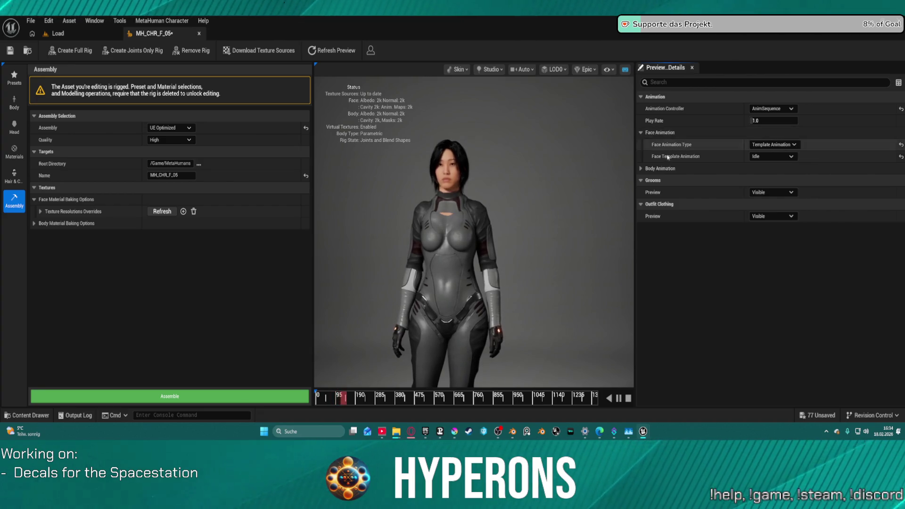
click(646, 169)
click(774, 192)
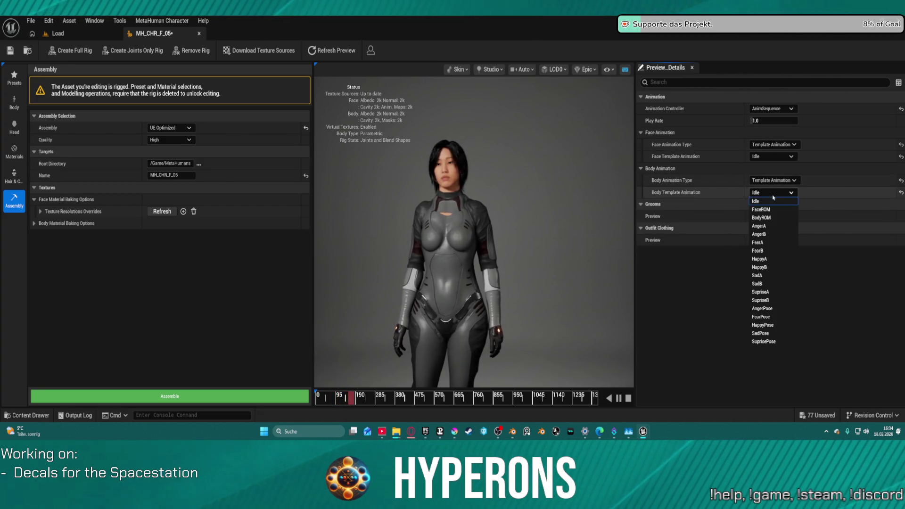
click(783, 220)
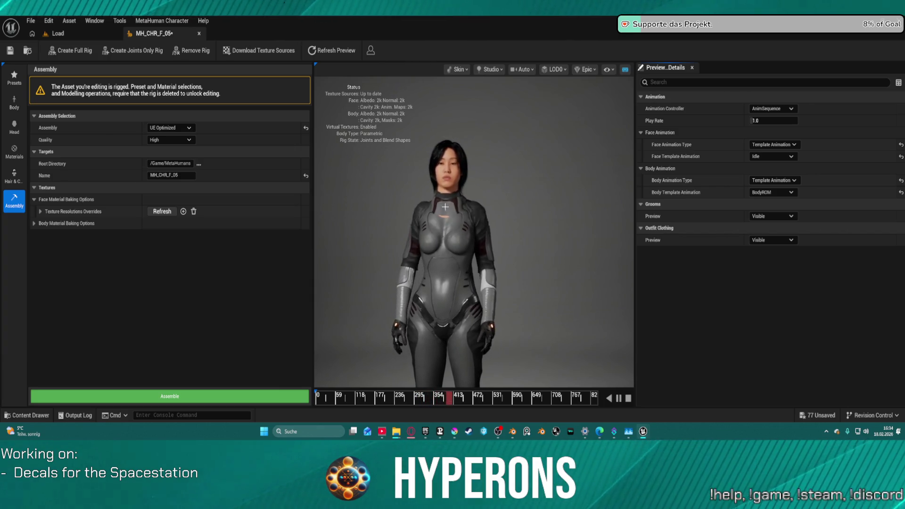
mouse_move(528, 244)
mouse_down()
mouse_move(632, 246)
mouse_move(542, 256)
mouse_move(632, 257)
mouse_move(370, 204)
mouse_move(403, 248)
mouse_up()
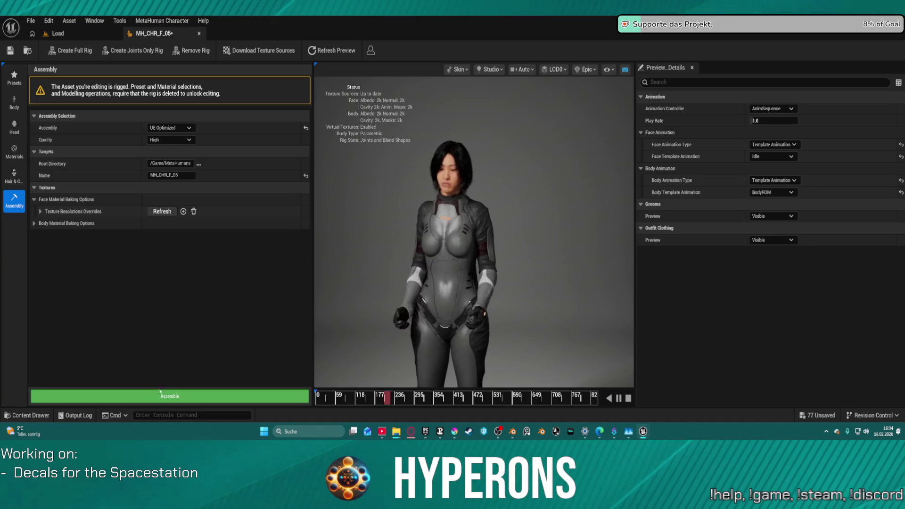
- Start assembling MH_CHR_F_05 as UE Optimized, then bring up the T_Decal_Hangar_01 decal in Krita
click(184, 396)
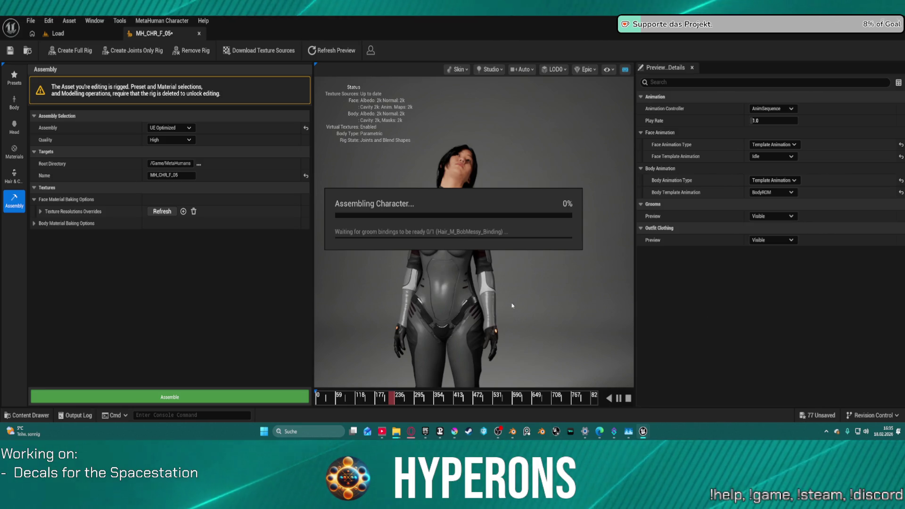
mouse_move(644, 431)
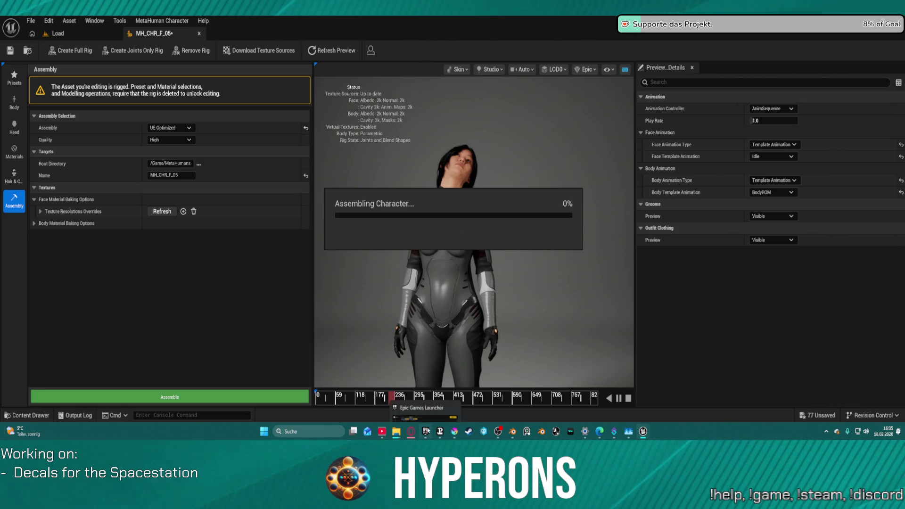
mouse_move(426, 431)
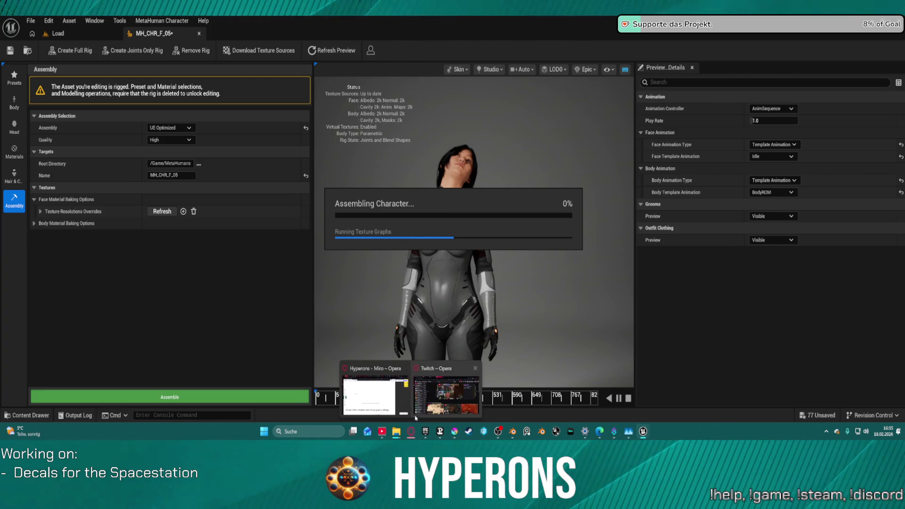
mouse_move(377, 398)
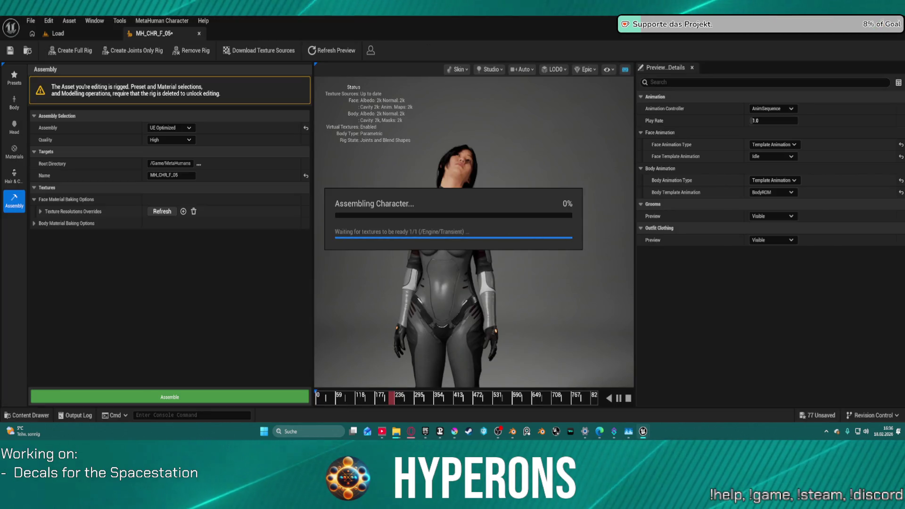
mouse_move(480, 436)
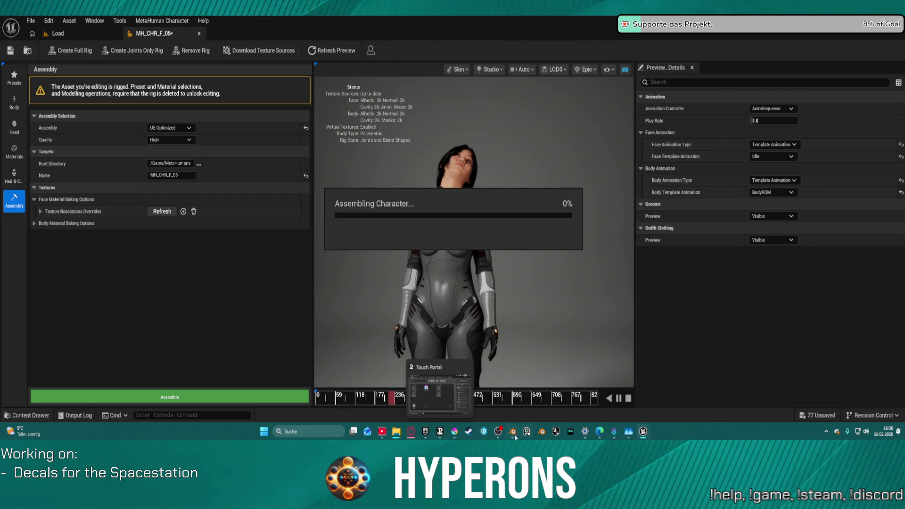
mouse_move(513, 436)
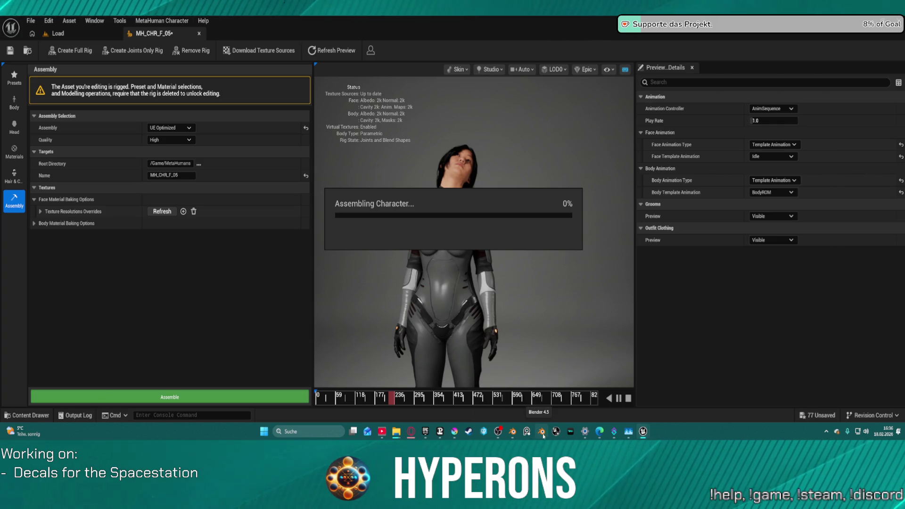
click(454, 433)
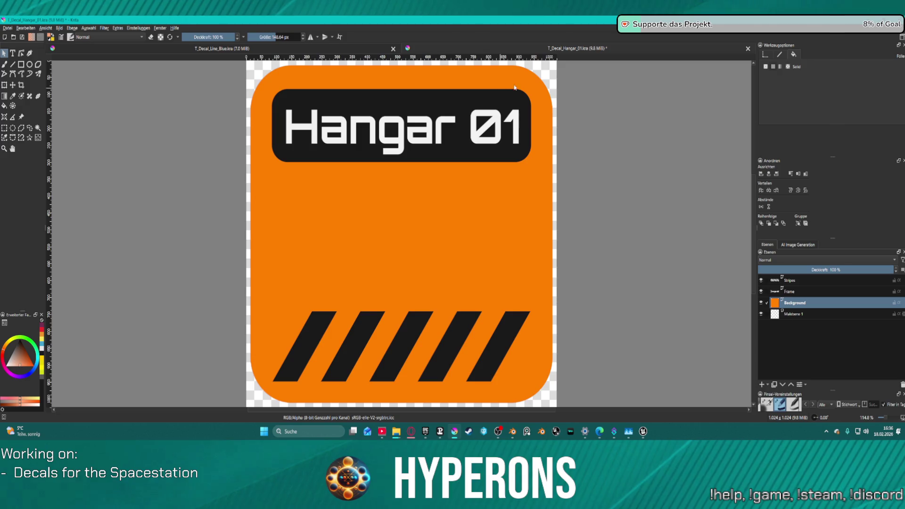
- Save and close the T_Decal_Hangar_01 decal in Krita, then return to Unreal's MetaHuman editor
click(748, 49)
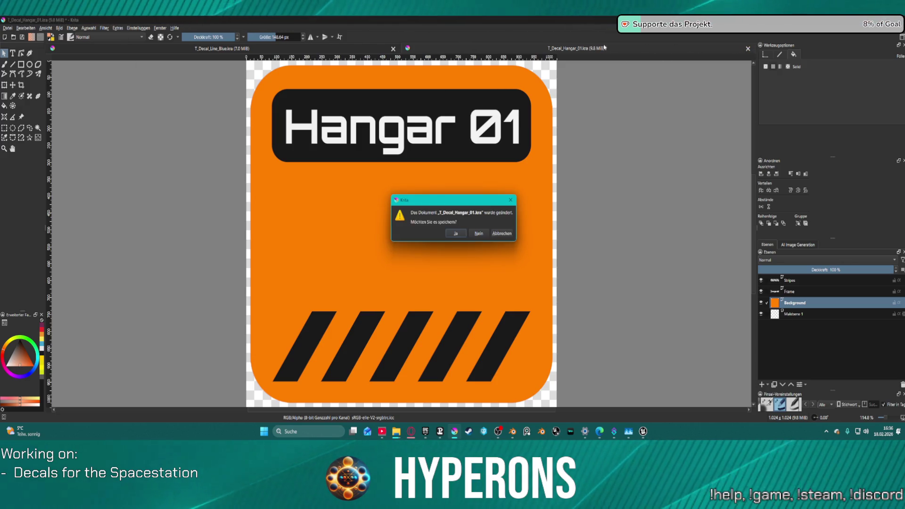
click(457, 233)
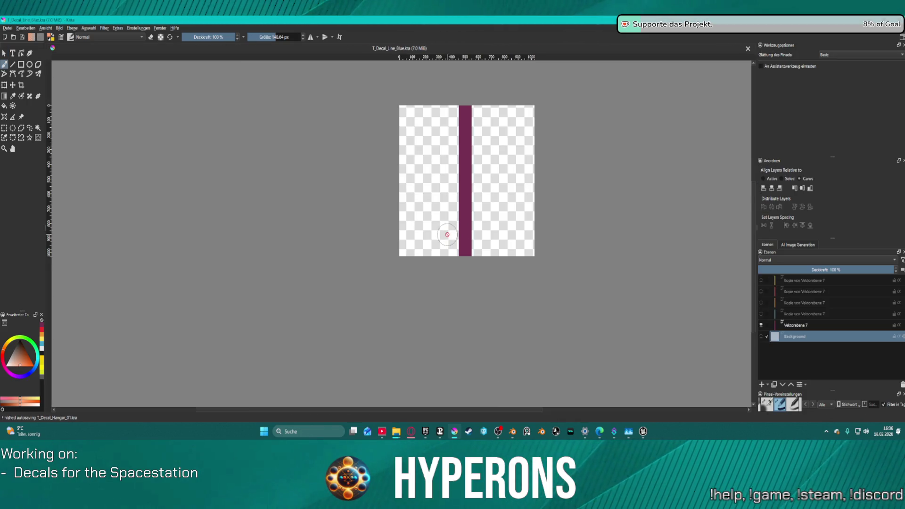
mouse_move(643, 432)
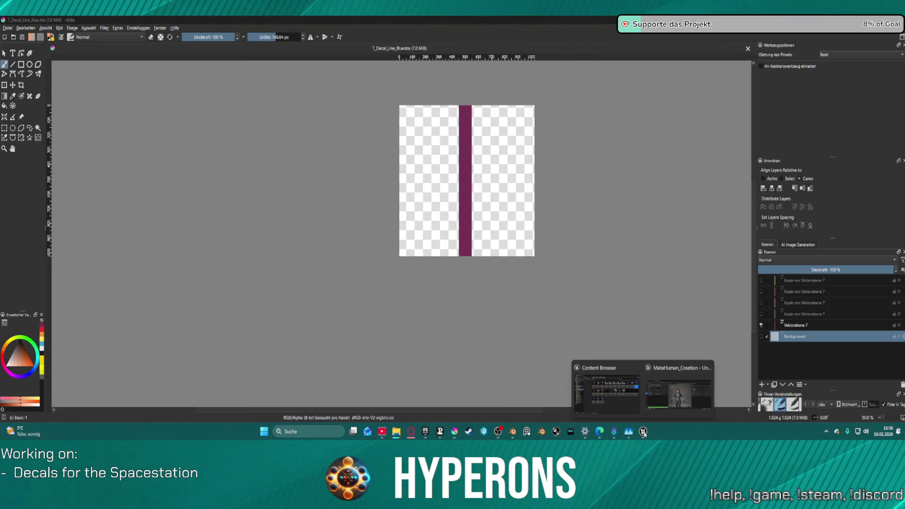
click(679, 384)
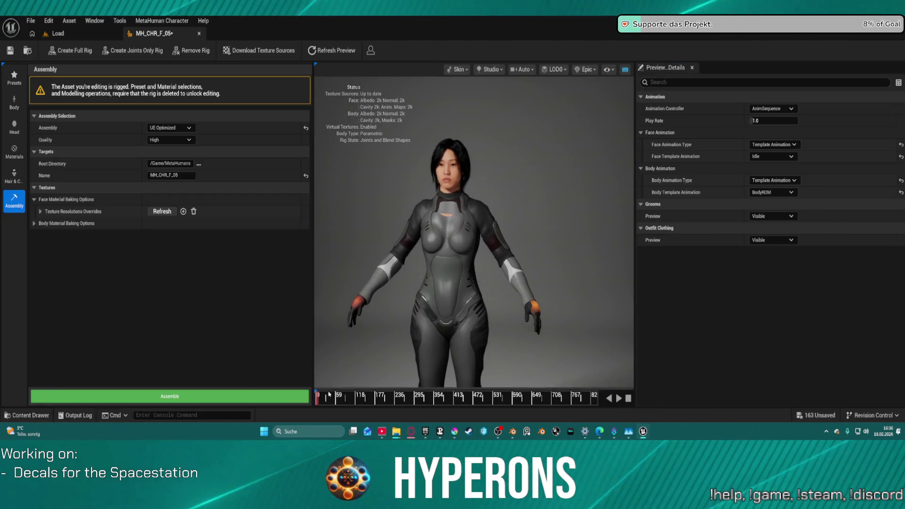
- Open the Content Drawer and save all modified assets with Ctrl+Shift+S
click(34, 415)
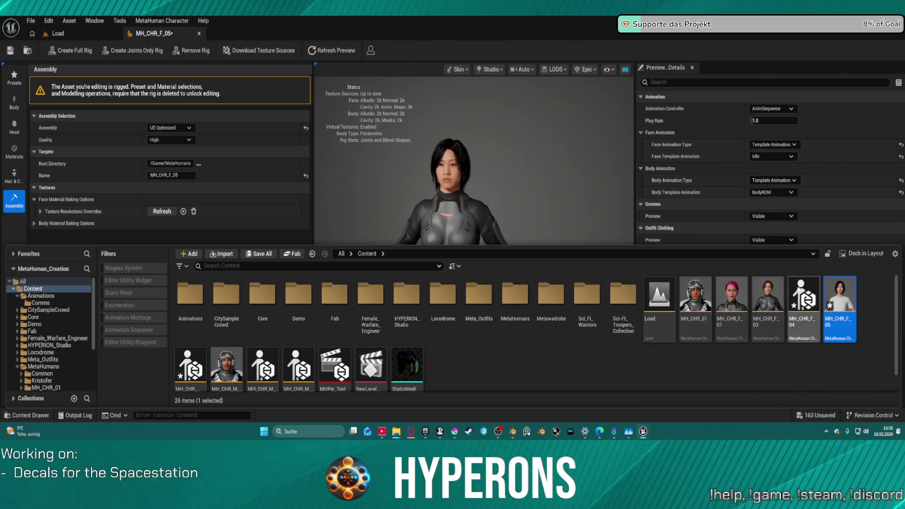
mouse_move(809, 302)
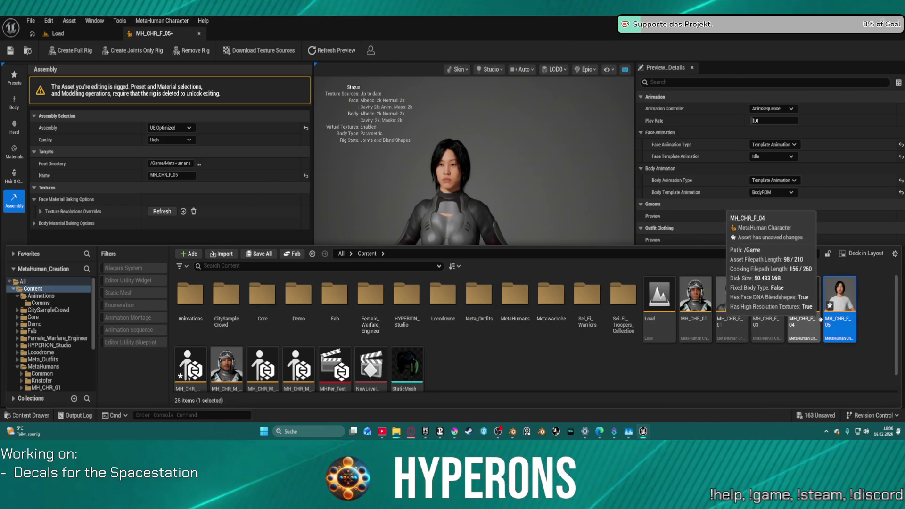
key(ctrl+shift+s)
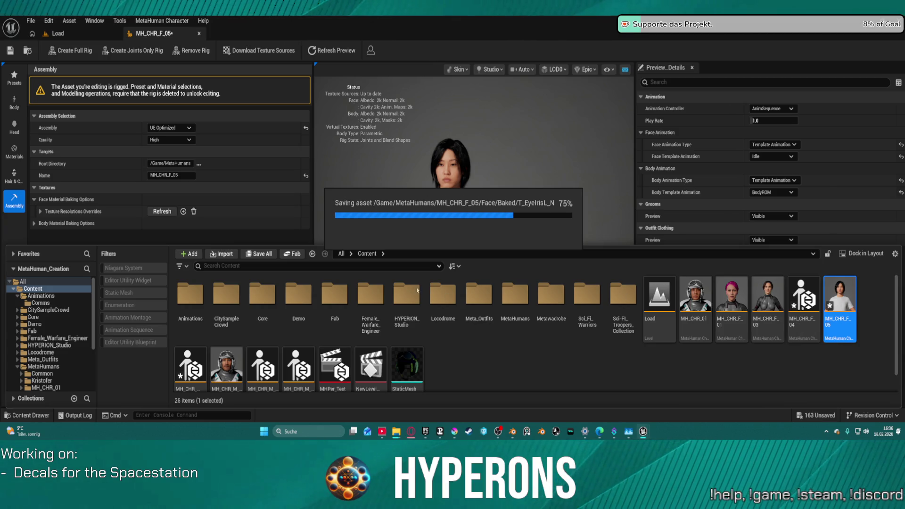
- Open the BP_MH_CHR_F_04 Blueprint from MetaHumans > MH_CHR_F_04
double_click(521, 291)
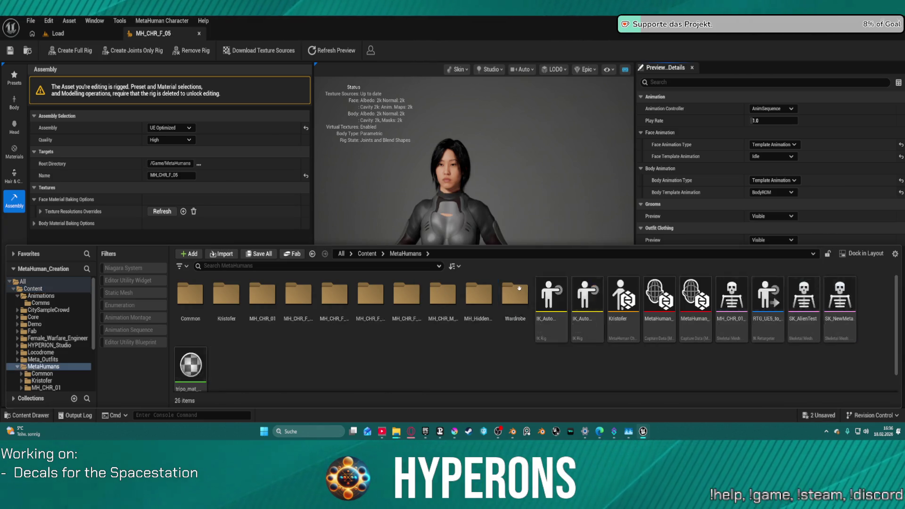
double_click(366, 301)
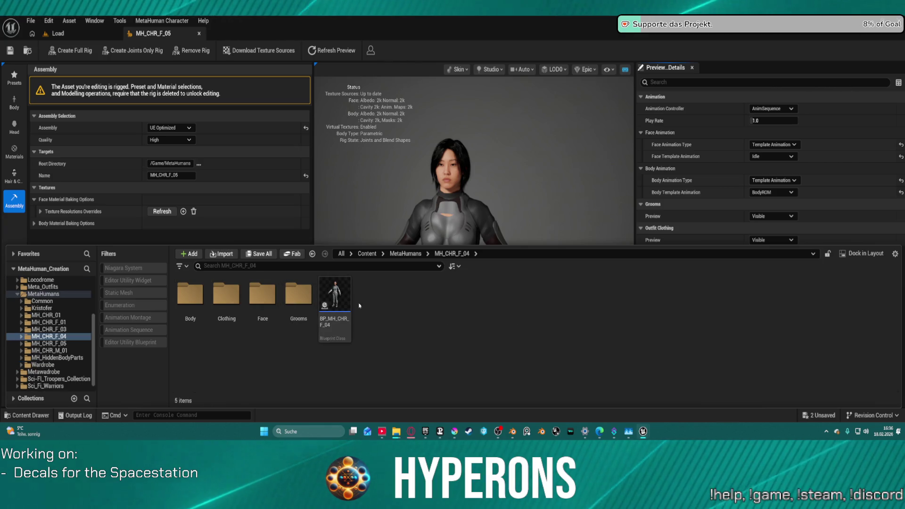
double_click(335, 295)
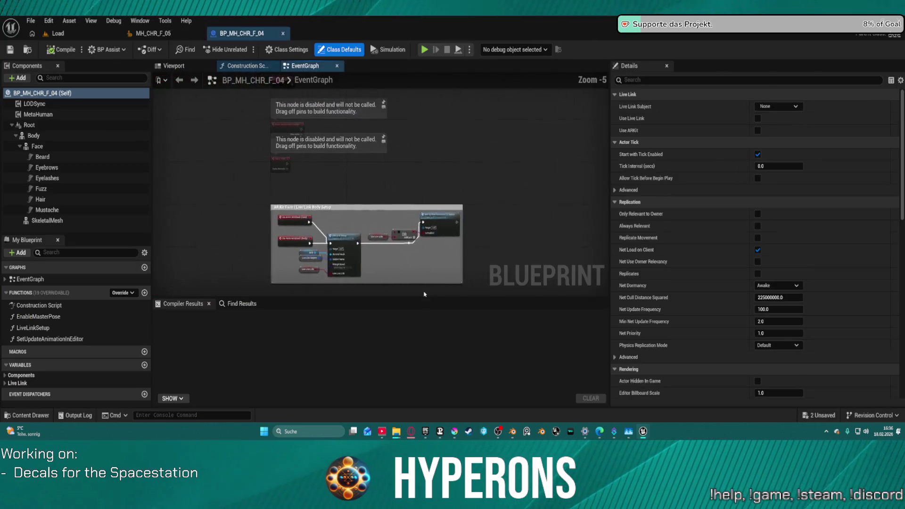
- Select the Beard groom component and frame the character's head in the BP_MH_CHR_F_04 viewport
click(87, 153)
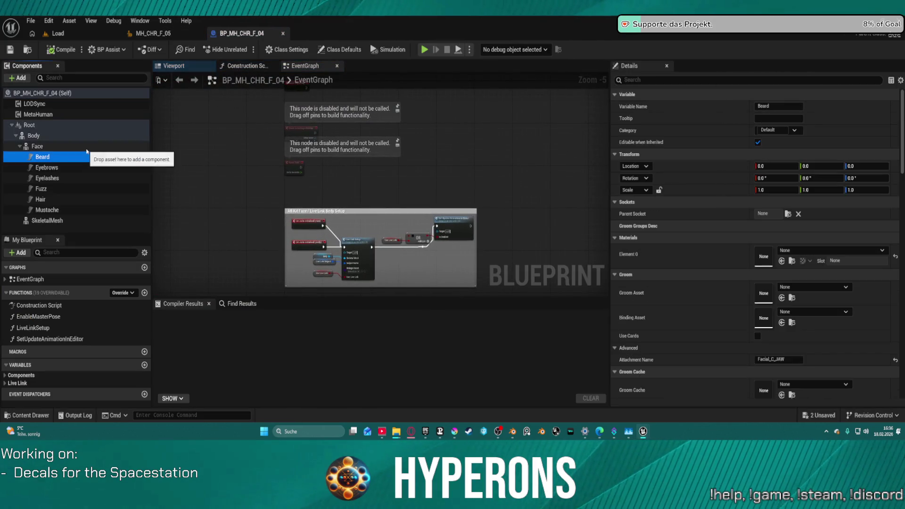
click(157, 35)
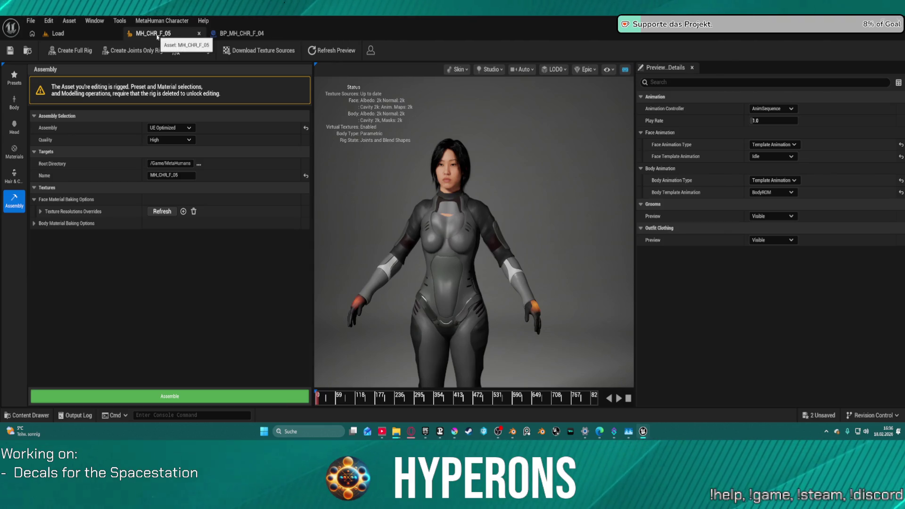
click(236, 34)
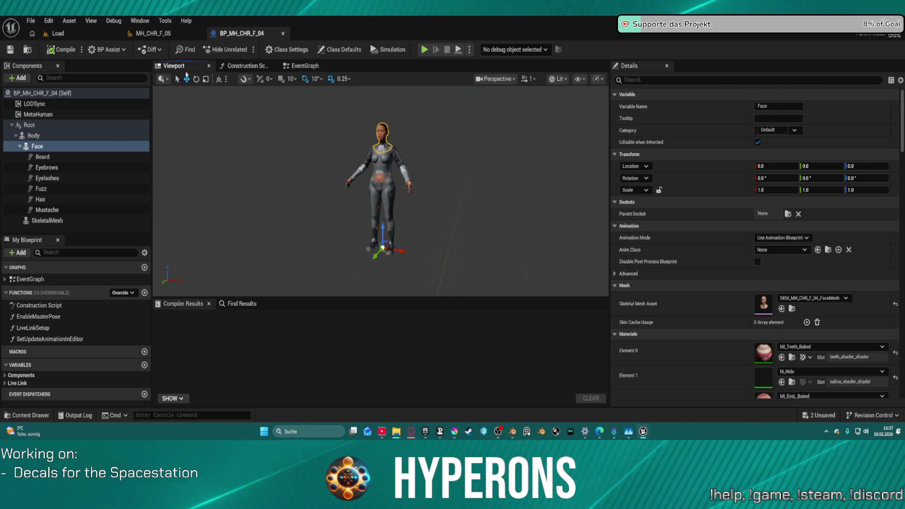
scroll(400, 136, up, 5)
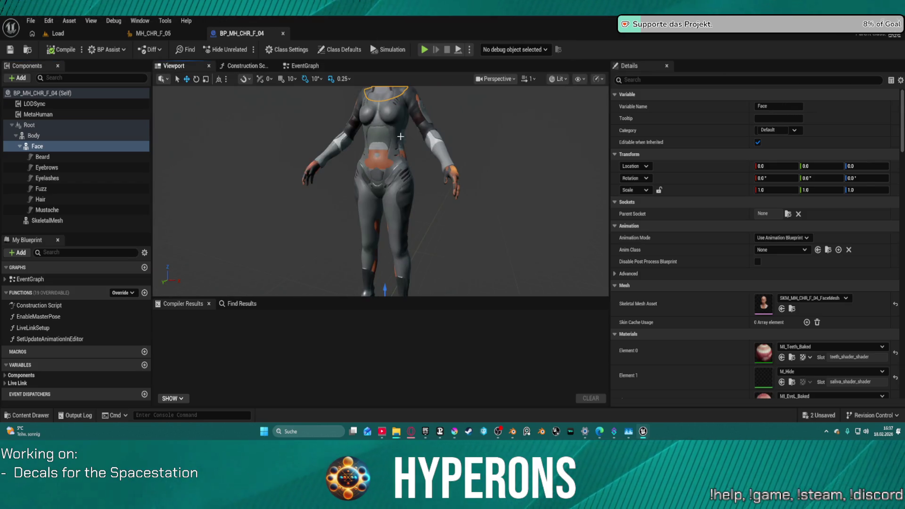
mouse_move(401, 136)
mouse_down()
mouse_move(410, 142)
mouse_move(368, 134)
mouse_move(365, 125)
mouse_move(363, 137)
mouse_up()
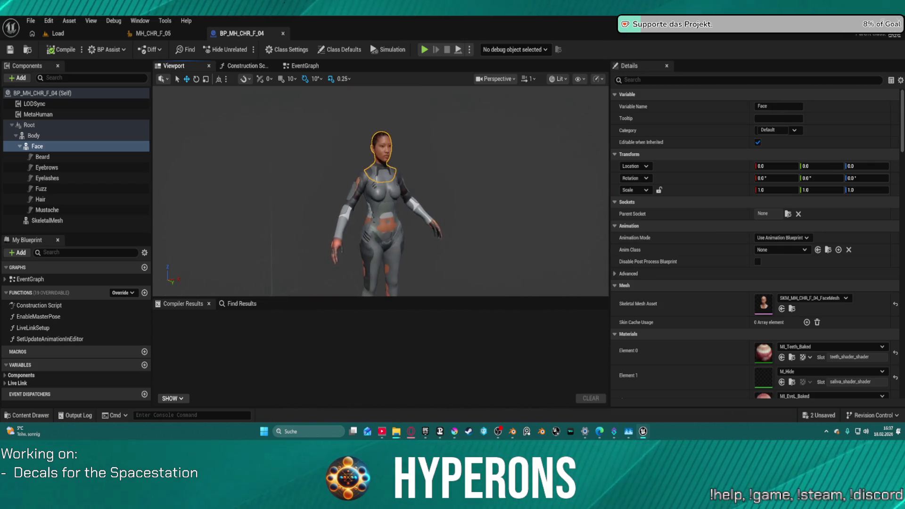
- Select the Body component to view its body mesh and baked material, then return from the Load tab
click(42, 137)
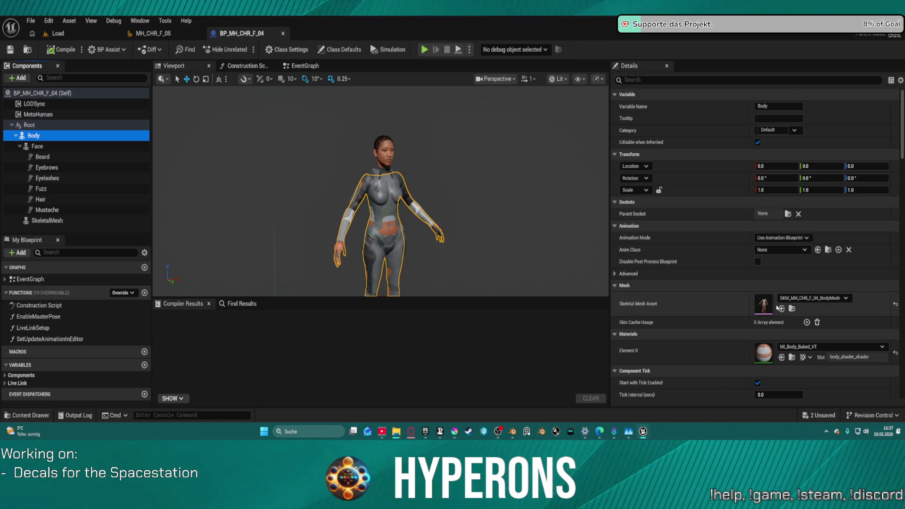
click(58, 33)
click(220, 32)
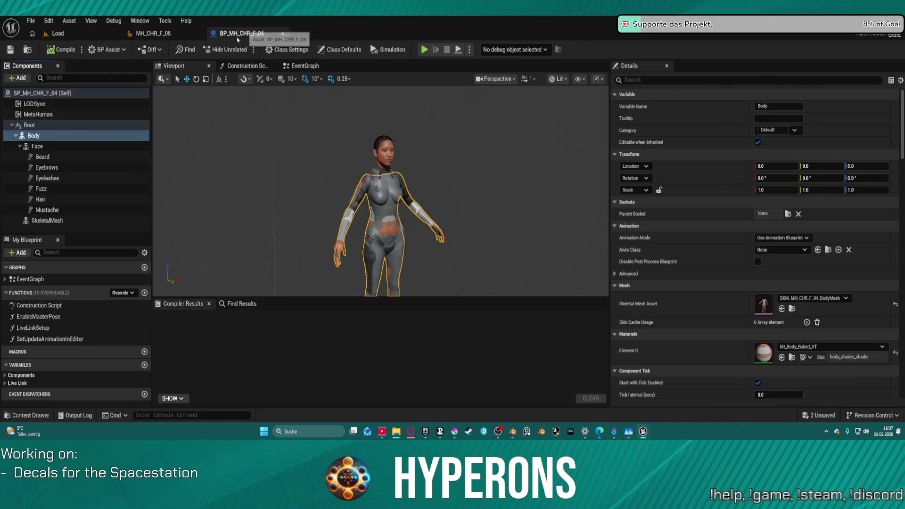
- Force-delete the MH_CHR_F_04 folder and its assets despite remaining references
key(ctrl+space)
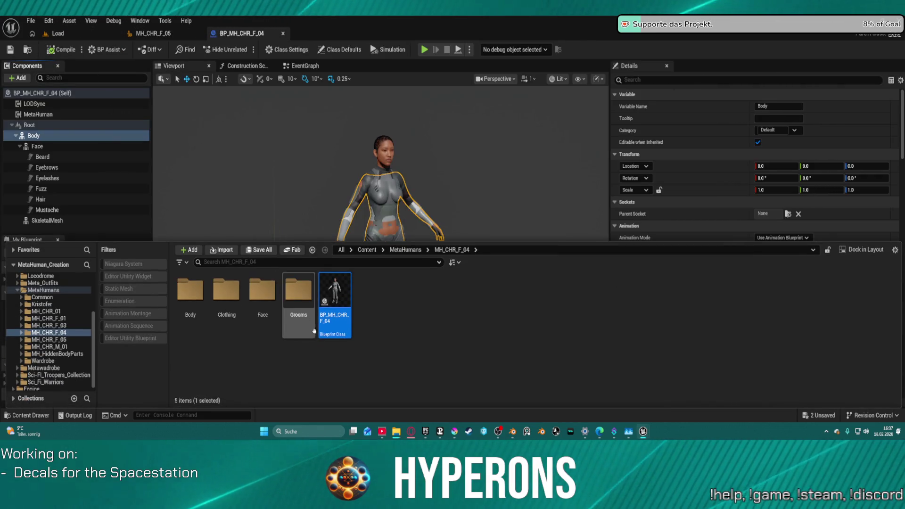
click(49, 333)
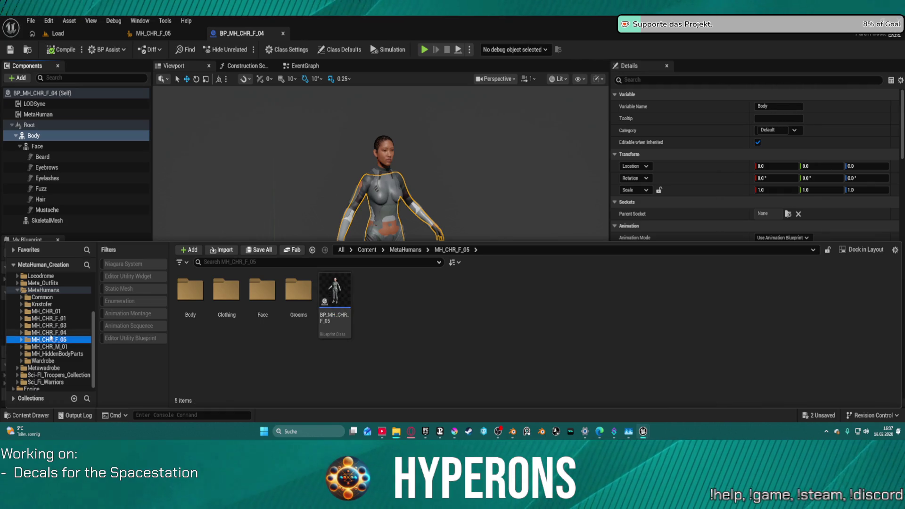
key(Delete)
click(88, 362)
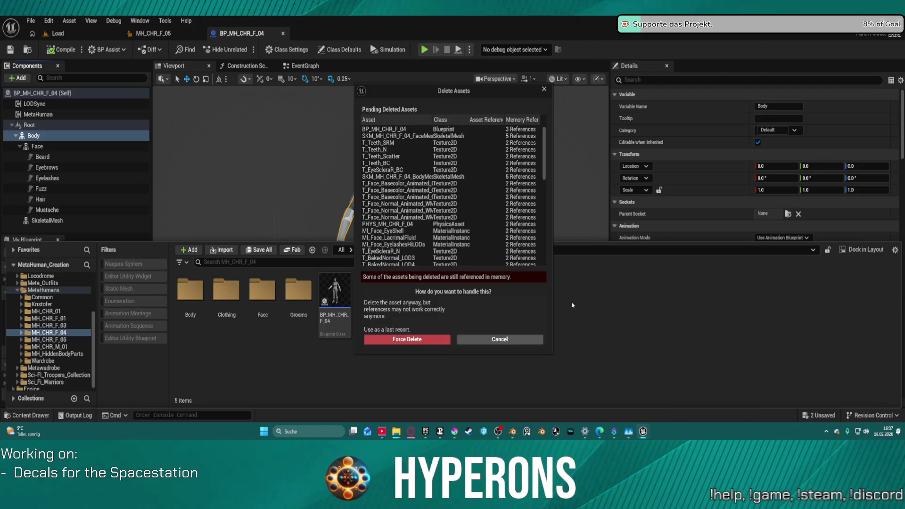
click(418, 342)
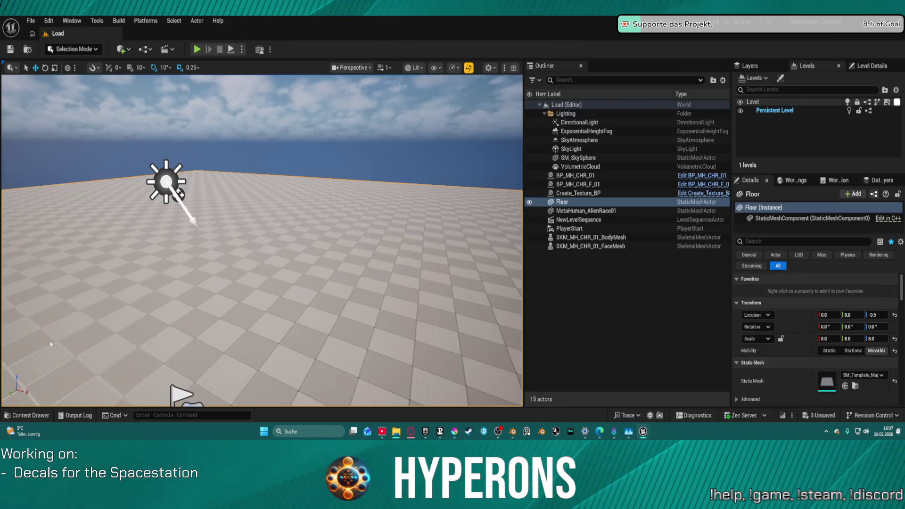
- Open the BP_MH_CHR_F_05 Blueprint from the MH_CHR_F_05 folder, then go back to the Load level
key(ctrl+space)
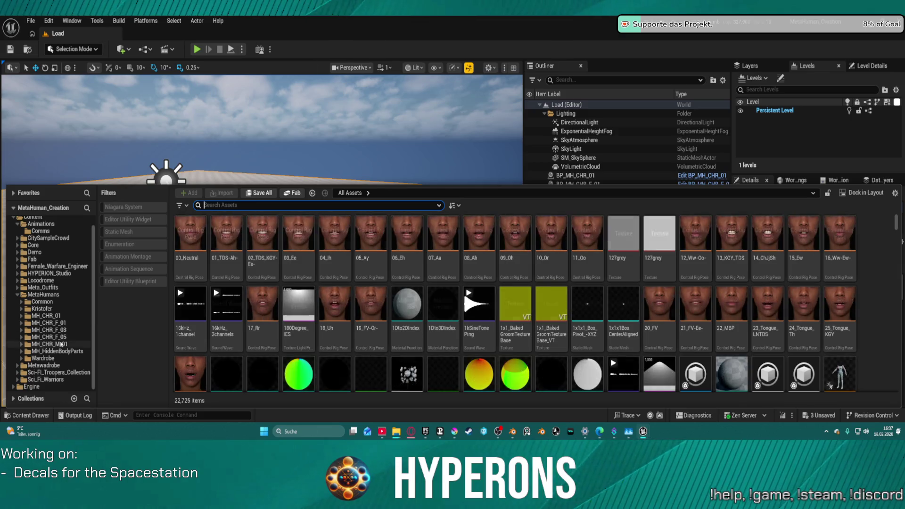
click(63, 337)
click(339, 234)
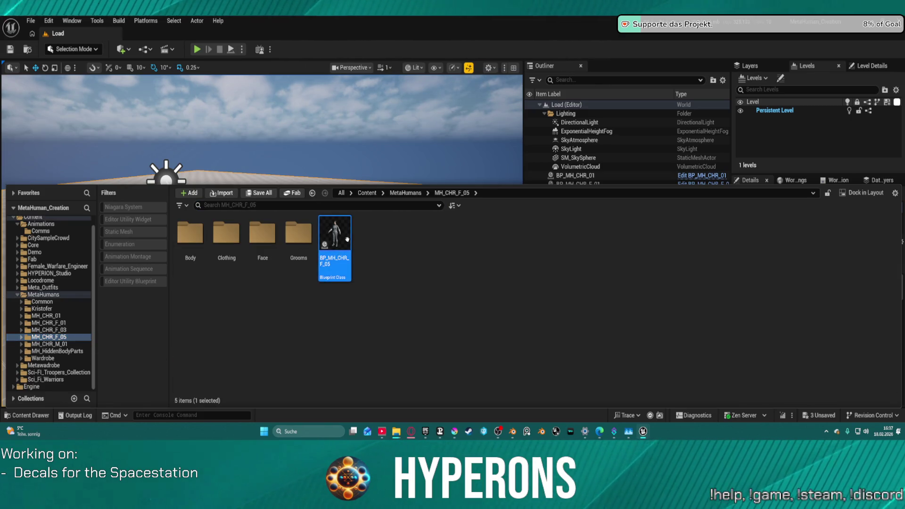
double_click(340, 232)
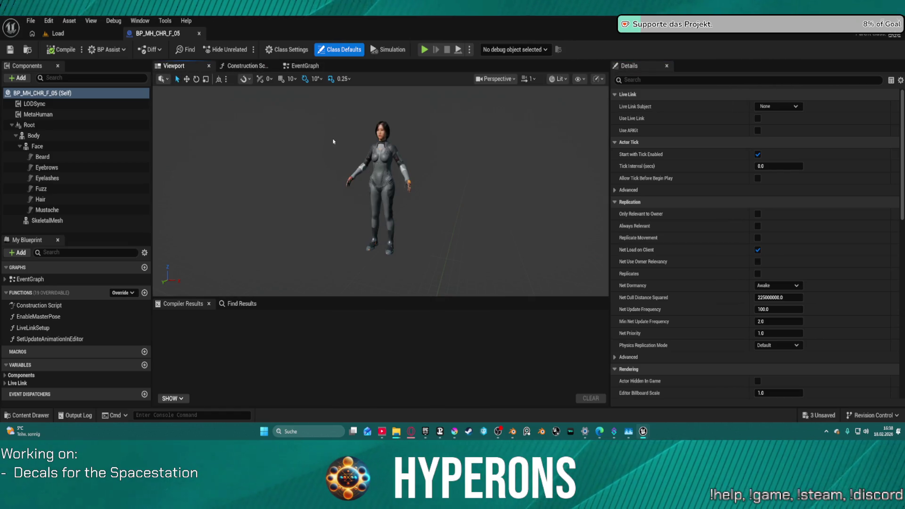
click(56, 33)
- Browse up to the top-level Content folder and select the MH_CHR_F_04 character asset
key(ctrl+space)
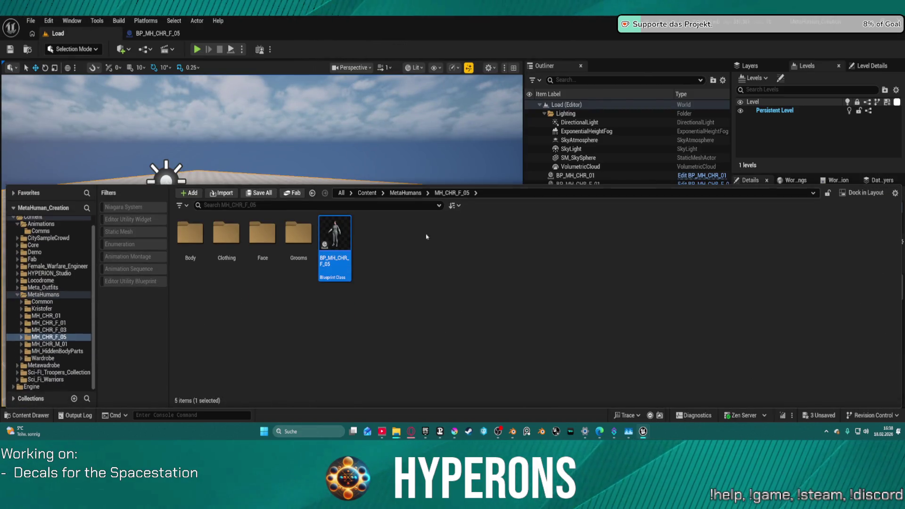
click(42, 295)
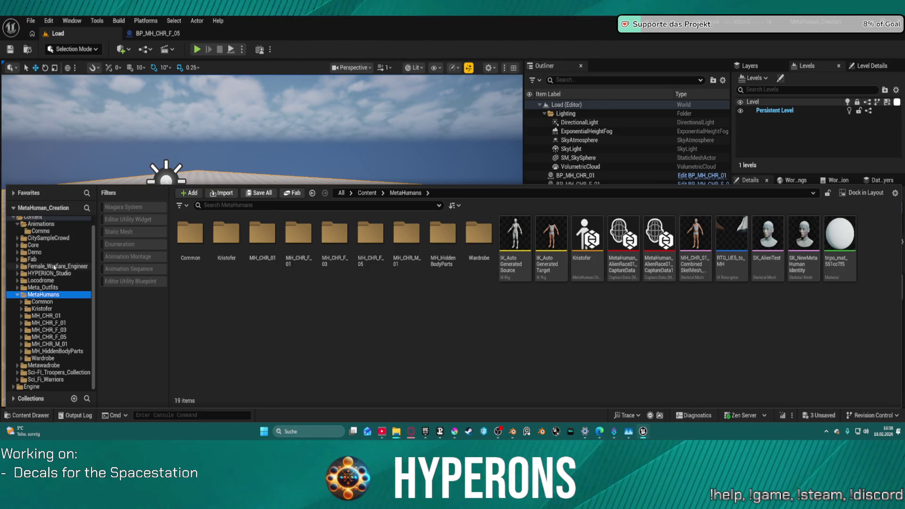
scroll(50, 236, up, 2)
click(49, 228)
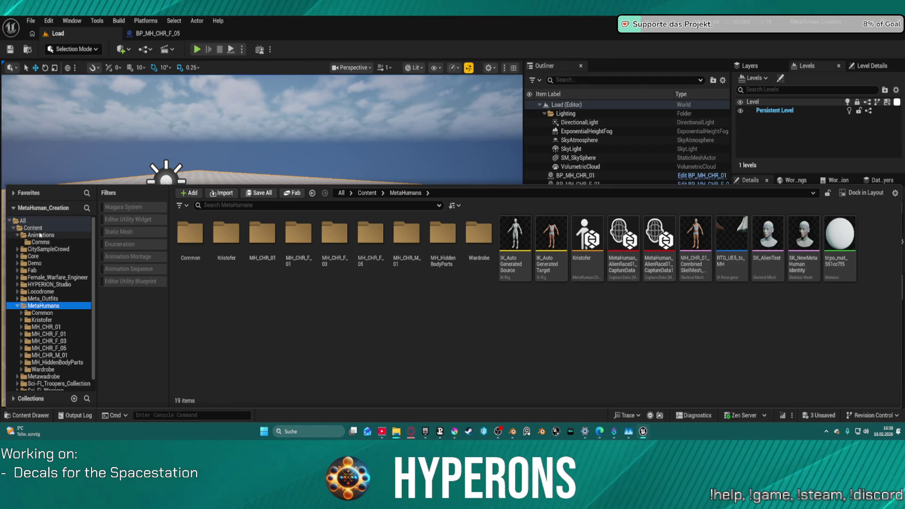
click(805, 273)
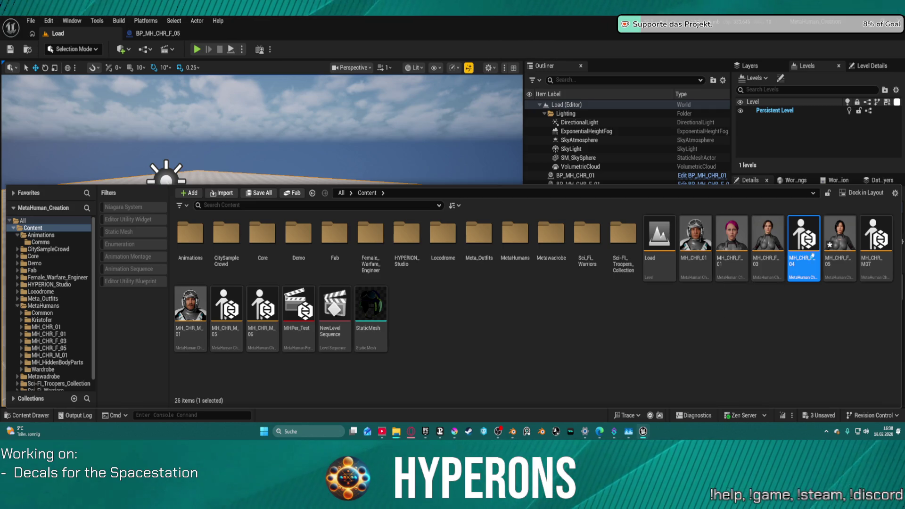
- Open MH_CHR_F_04, then use Send and Restart after the editor crashes
double_click(792, 232)
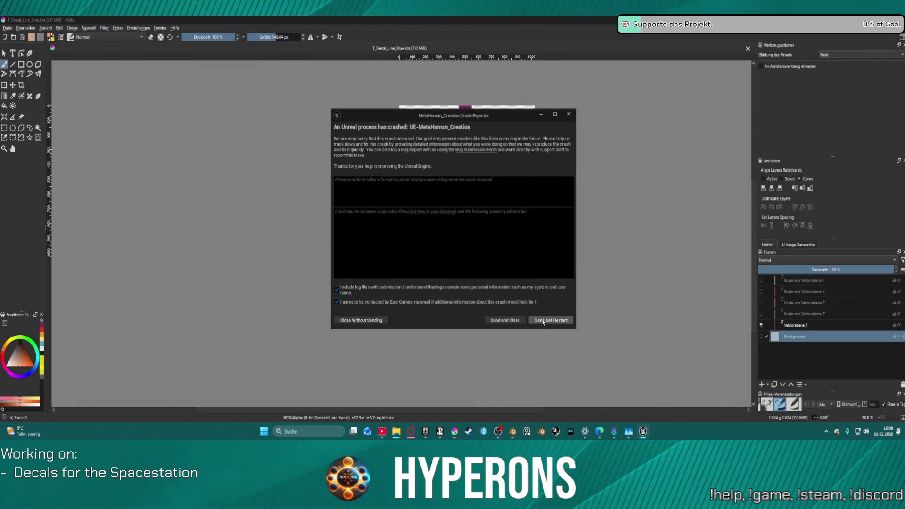
click(550, 321)
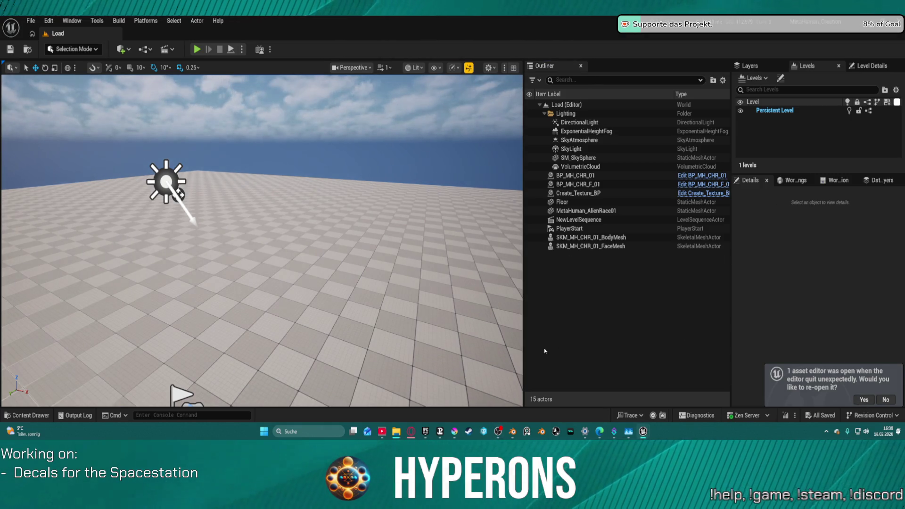
- Open the MH_CHR_F_04 MetaHuman Character asset from the top-level Content folder
click(27, 416)
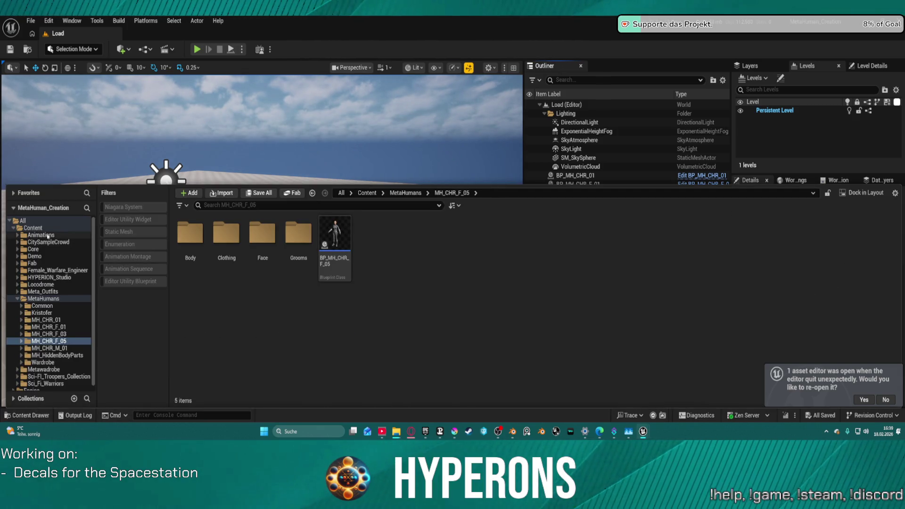
click(33, 228)
double_click(796, 258)
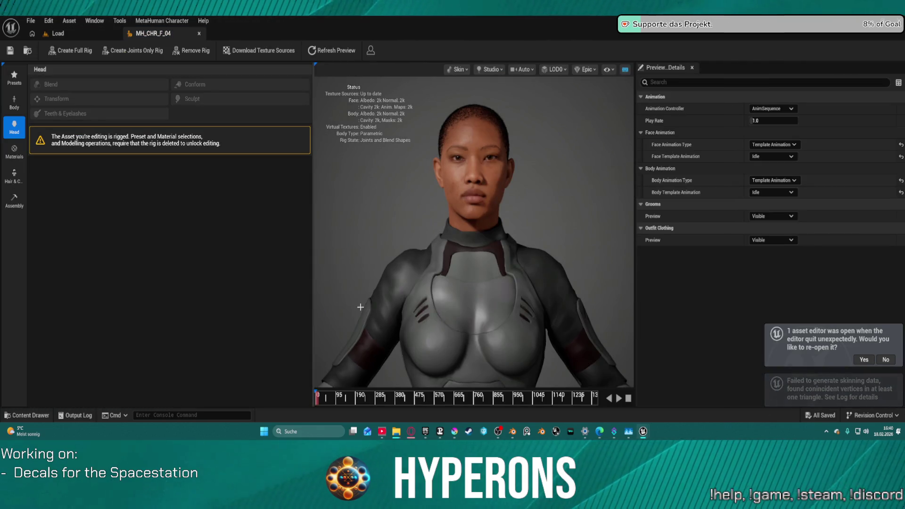
- Orbit around MH_CHR_F_04 and review its UE Optimized assembly settings
scroll(497, 317, down, 3)
mouse_move(451, 307)
mouse_down()
mouse_move(642, 306)
mouse_move(606, 259)
mouse_move(599, 214)
mouse_up()
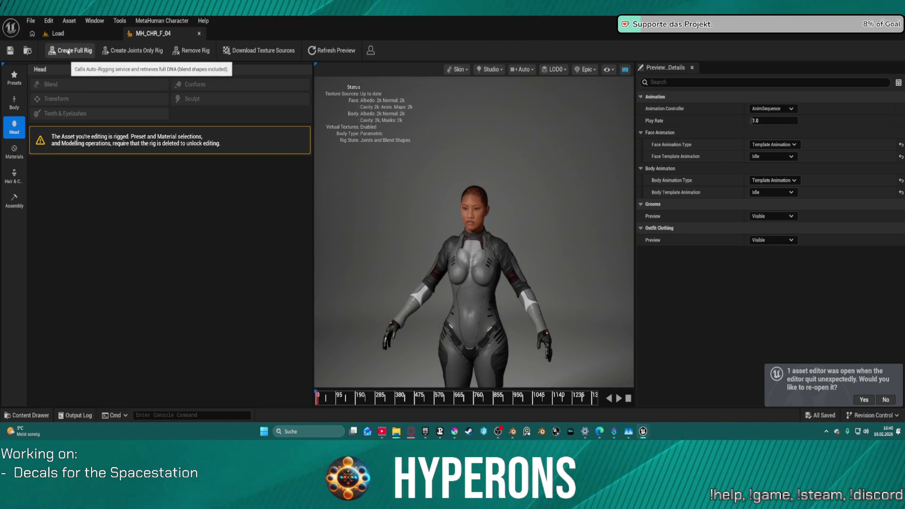
click(11, 202)
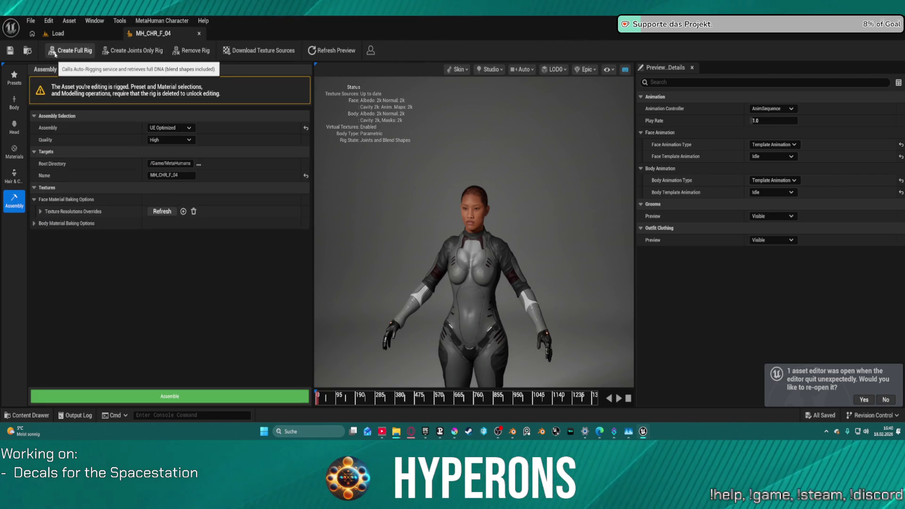
- In Hair & Clothing, choose WI_DefaultGarment as the outfit clothing preview
click(14, 176)
drag(310, 137, 322, 340)
click(51, 199)
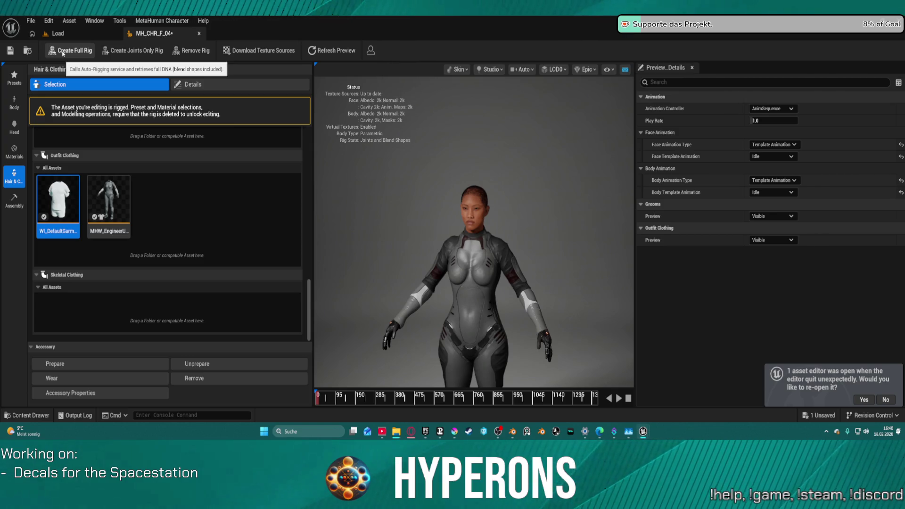
- Download MH_CHR_F_04's texture sources and run Create Full Rig with blend shapes, orbiting during rigging
click(63, 54)
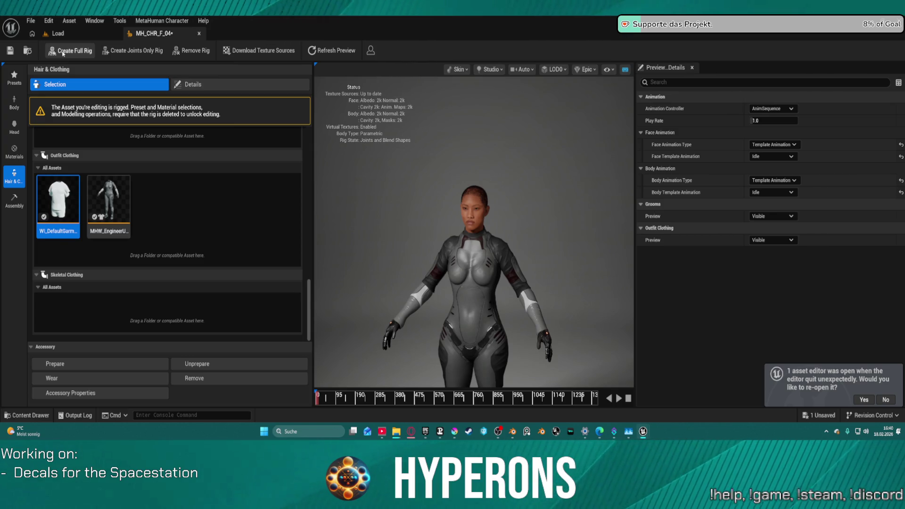
click(245, 54)
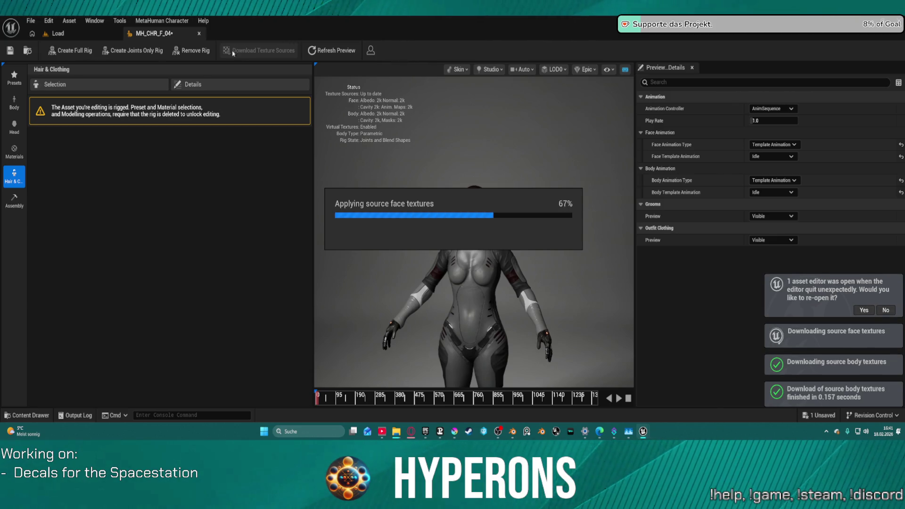
click(74, 51)
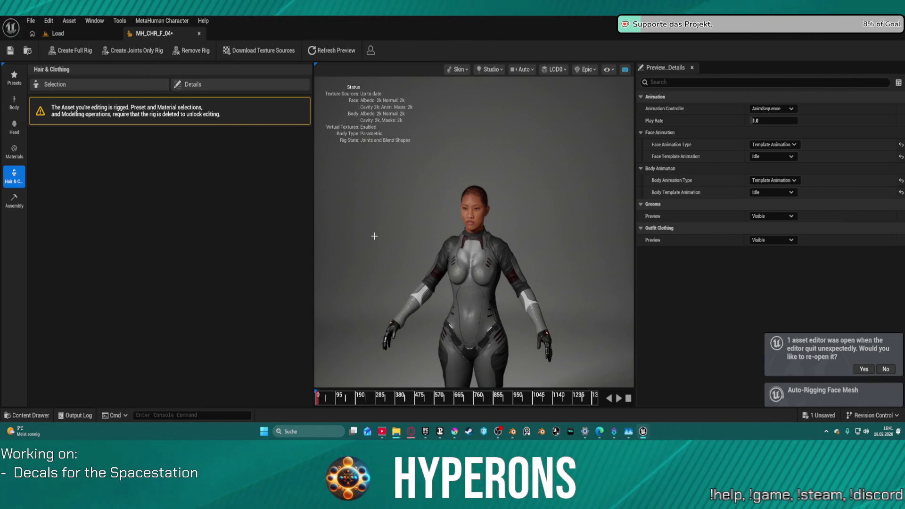
mouse_move(424, 246)
mouse_down()
mouse_move(594, 246)
mouse_move(456, 274)
mouse_up()
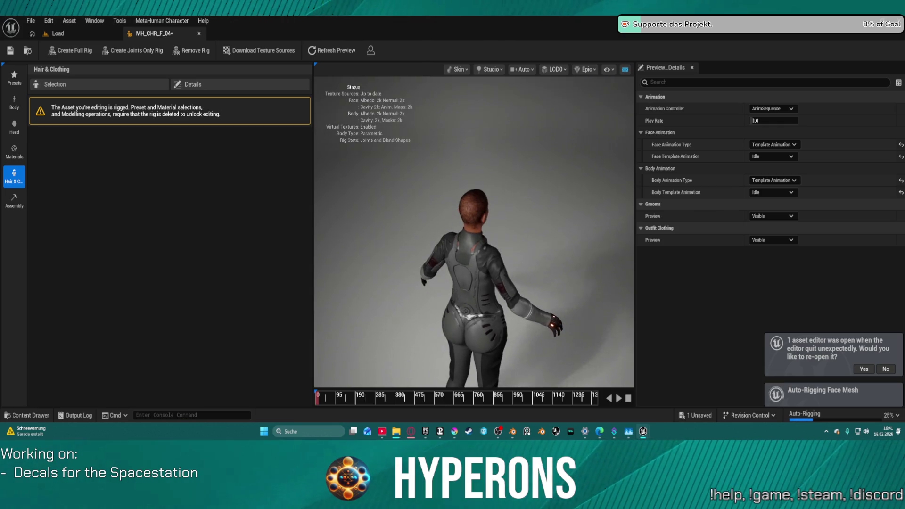
scroll(456, 273, up, 5)
drag(455, 332, 531, 332)
mouse_move(441, 247)
mouse_down()
mouse_move(508, 246)
mouse_move(487, 246)
mouse_up()
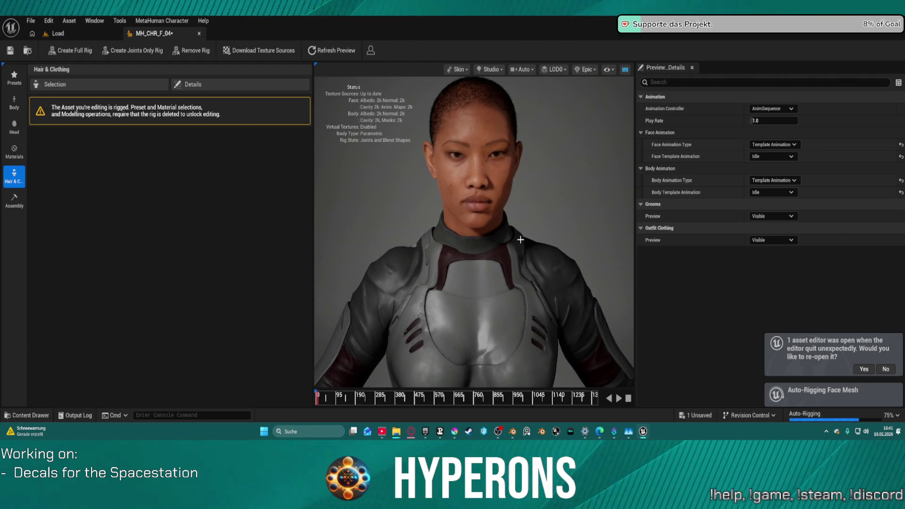
scroll(521, 240, down, 3)
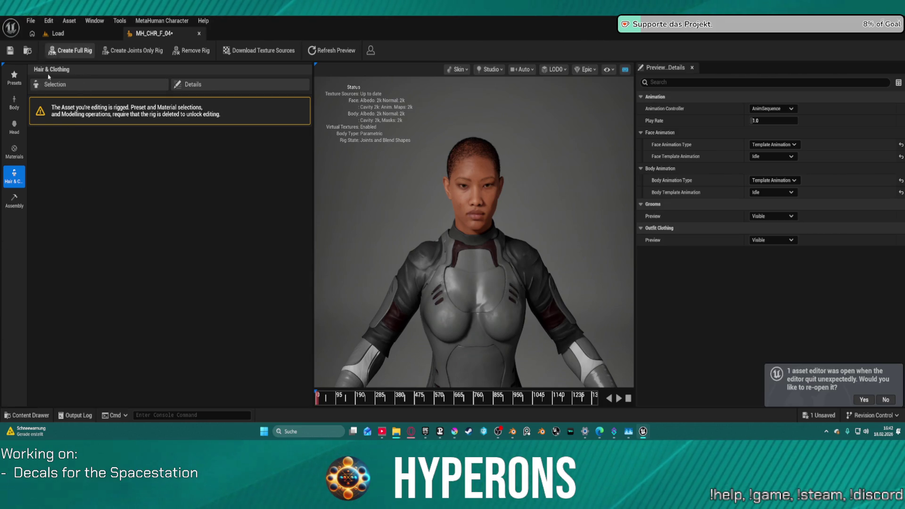
- Press Assemble in the Assembly tab to build MH_CHR_F_04 as UE Optimized at High quality
click(14, 201)
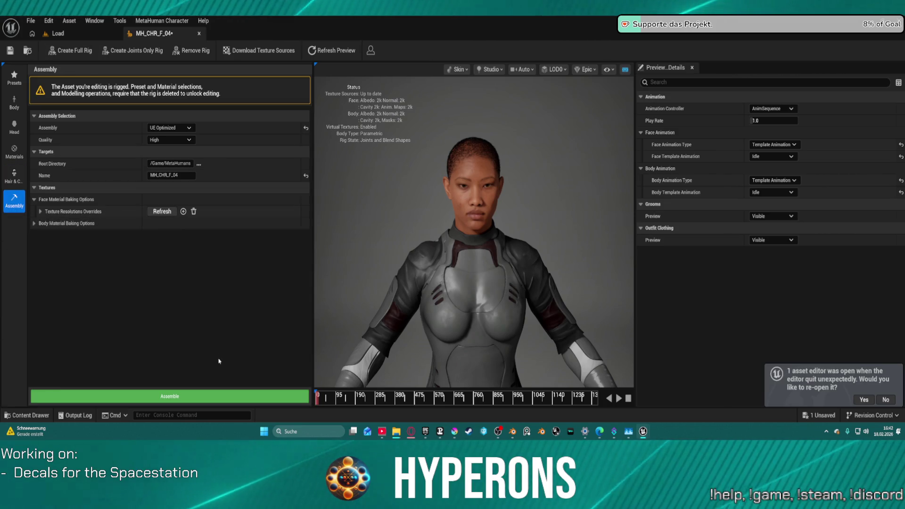
click(163, 393)
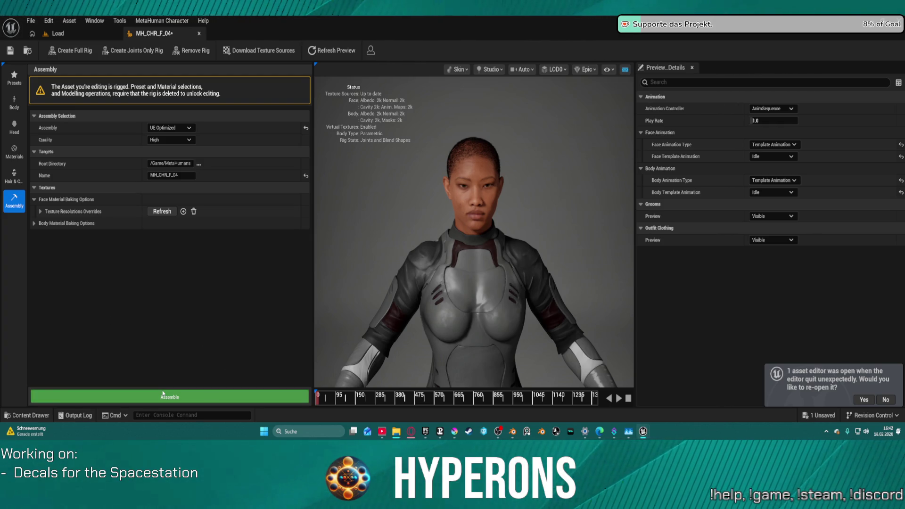
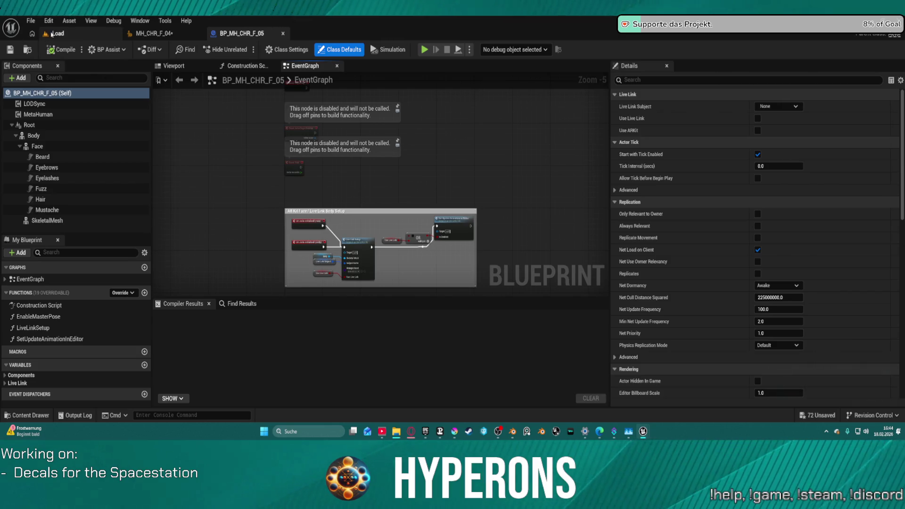
- Save the MH_CHR_F_04 character from its editor tab
click(54, 34)
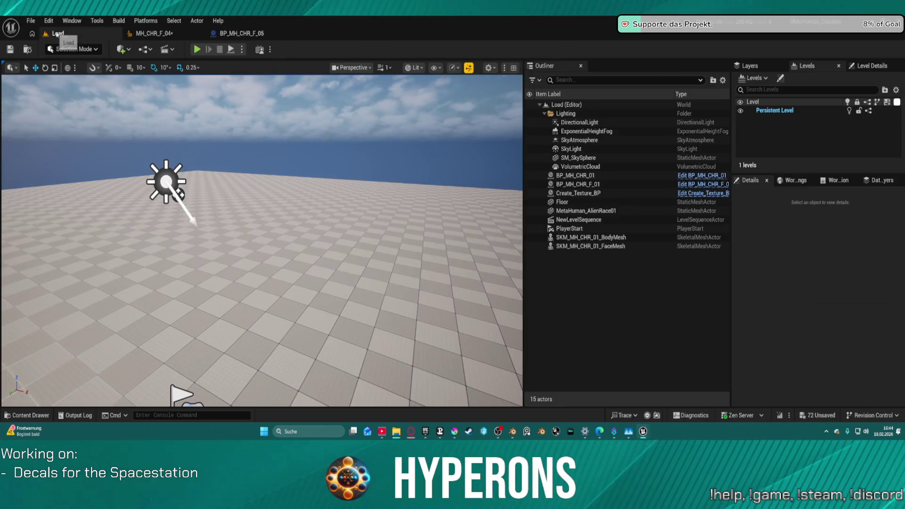
key(ctrl+space)
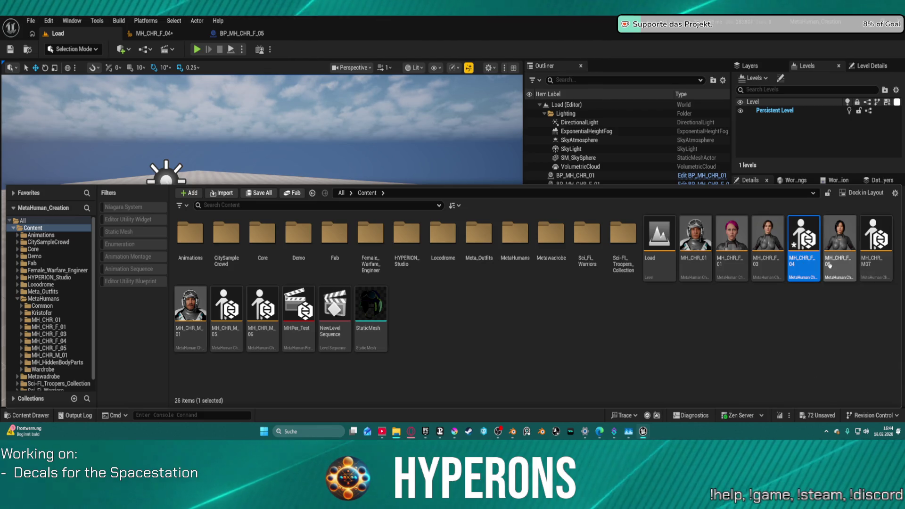
click(151, 34)
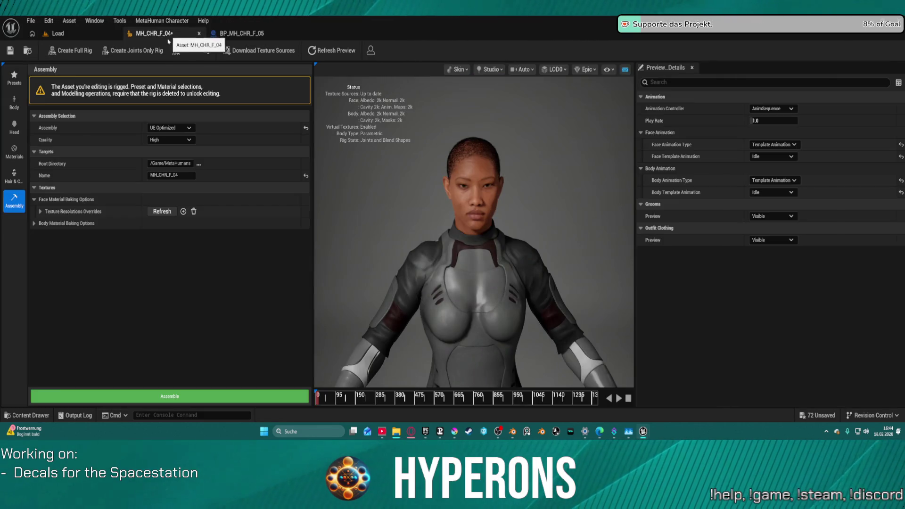
click(10, 50)
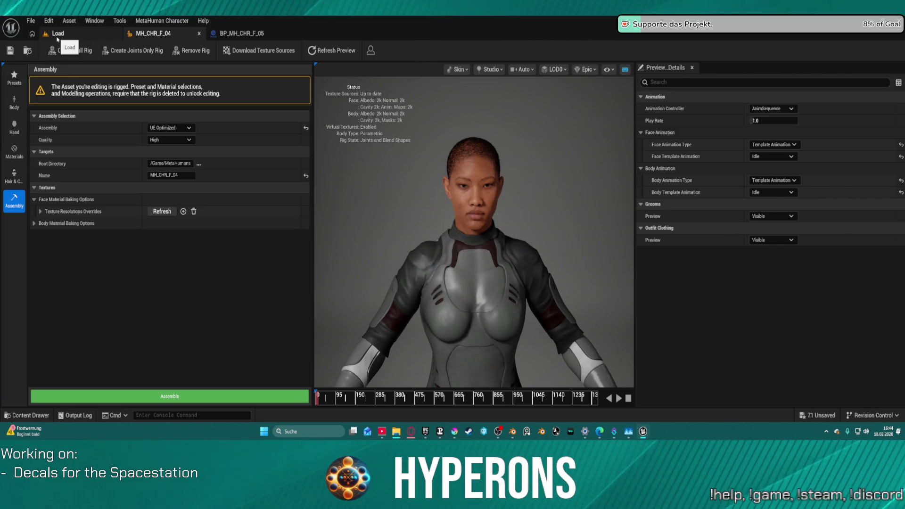
- In the Content Drawer, start renaming a male MetaHuman character asset
key(ctrl+space)
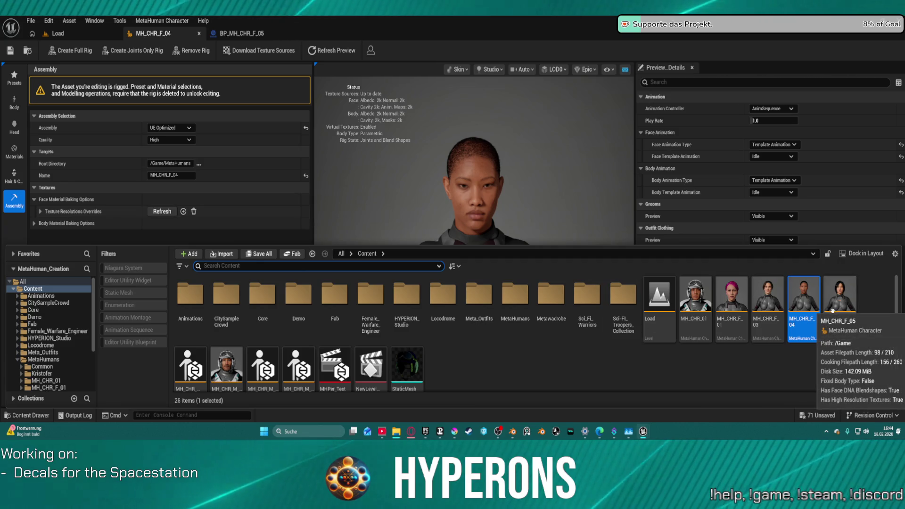
click(771, 361)
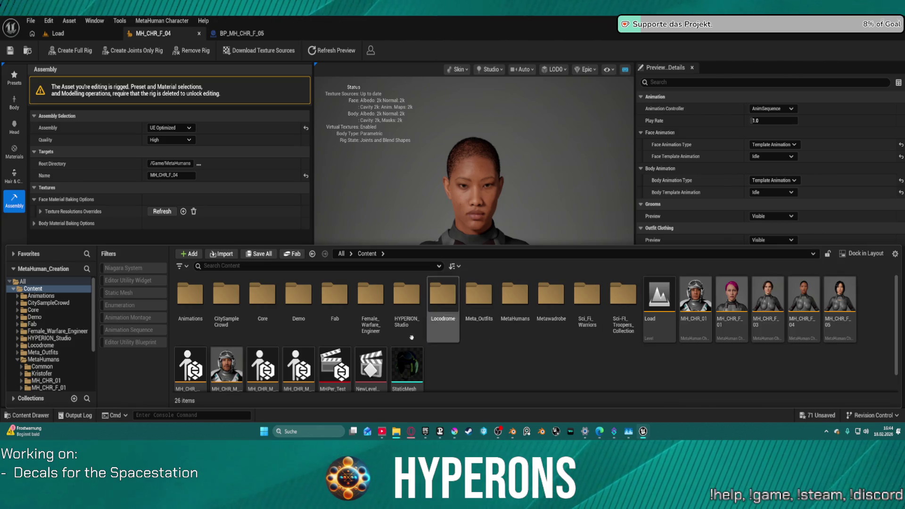
scroll(795, 369, down, 1)
click(199, 367)
click(203, 370)
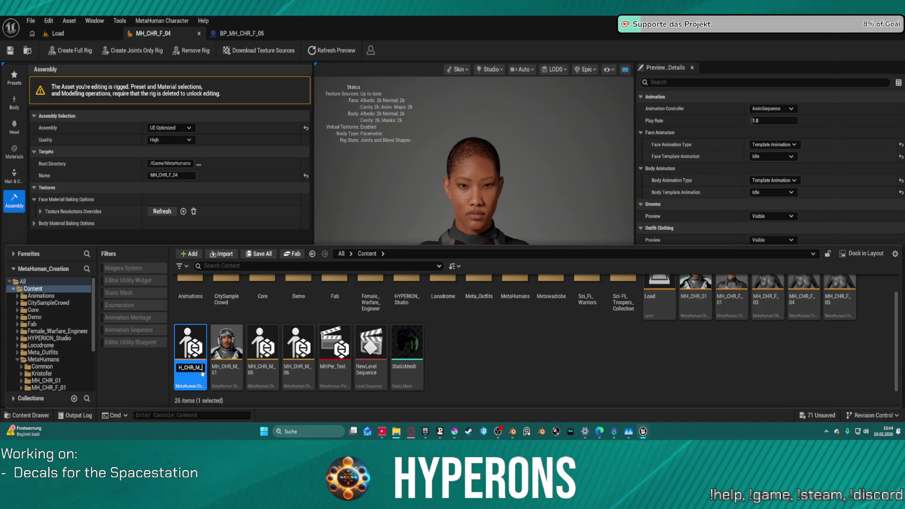
- Name the asset MH_CHR_M_07, then open MH_CHR_M_05 for editing
text(7)
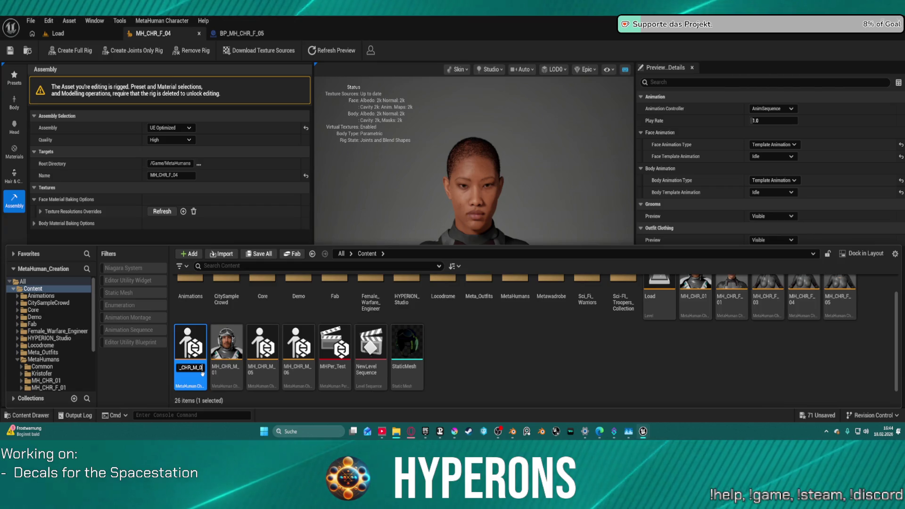
key(Return)
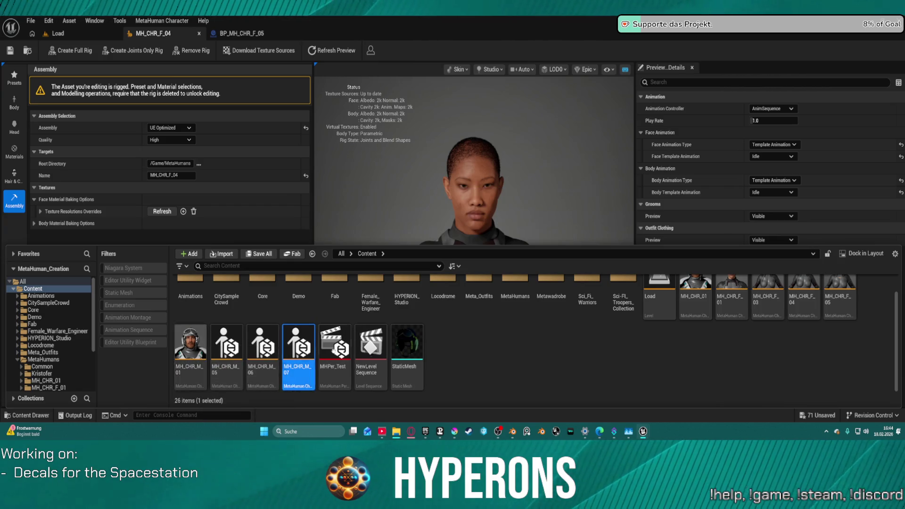
double_click(224, 377)
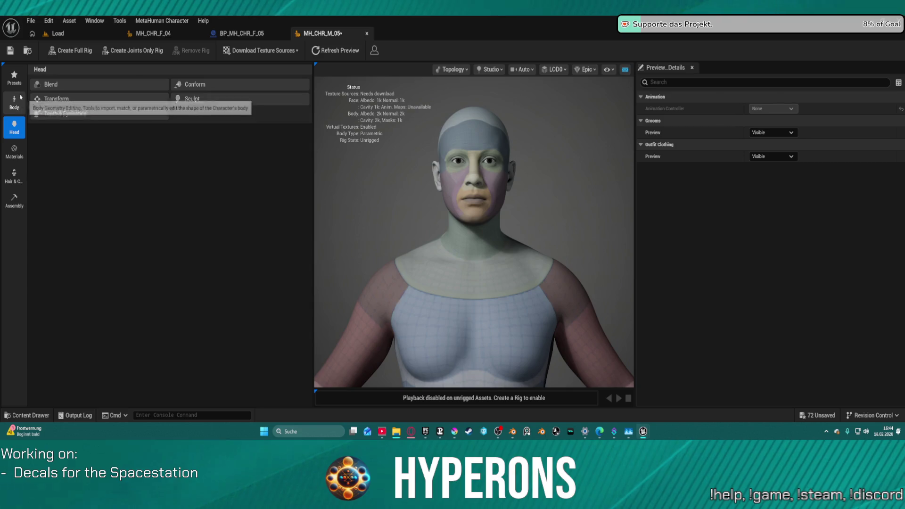
- Apply the Isaiah preset to MH_CHR_M_05 and bring up its hair and clothing options
click(20, 76)
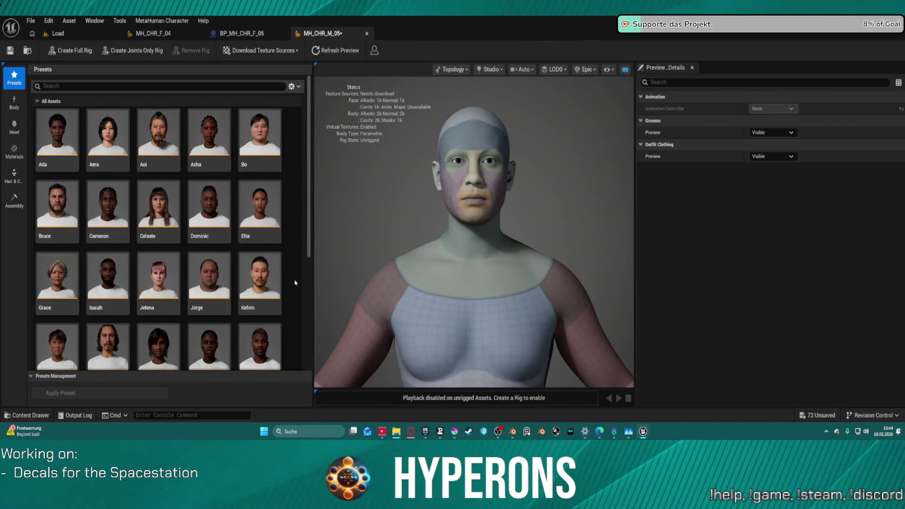
click(118, 288)
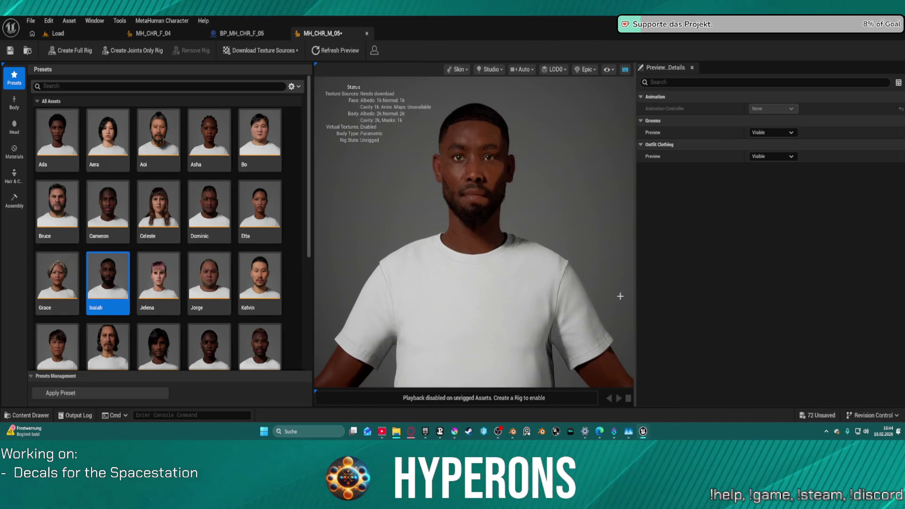
scroll(575, 305, down, 3)
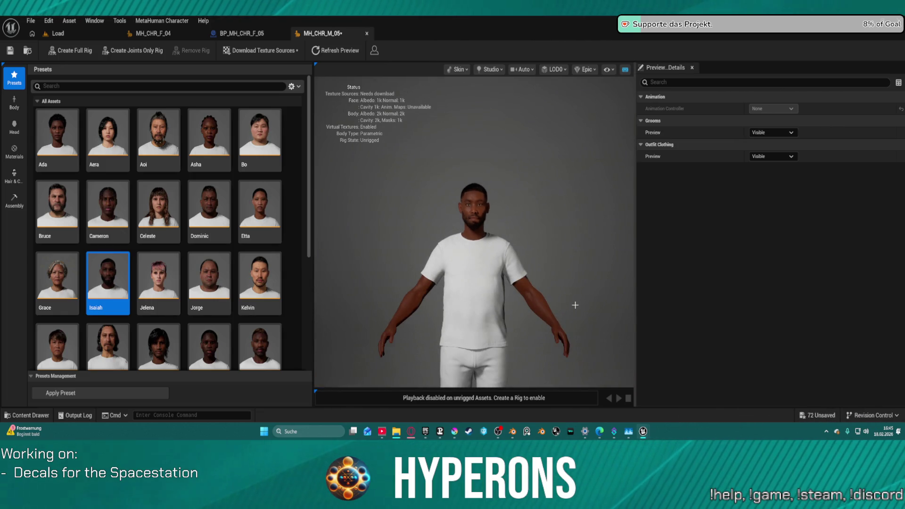
scroll(575, 305, up, 2)
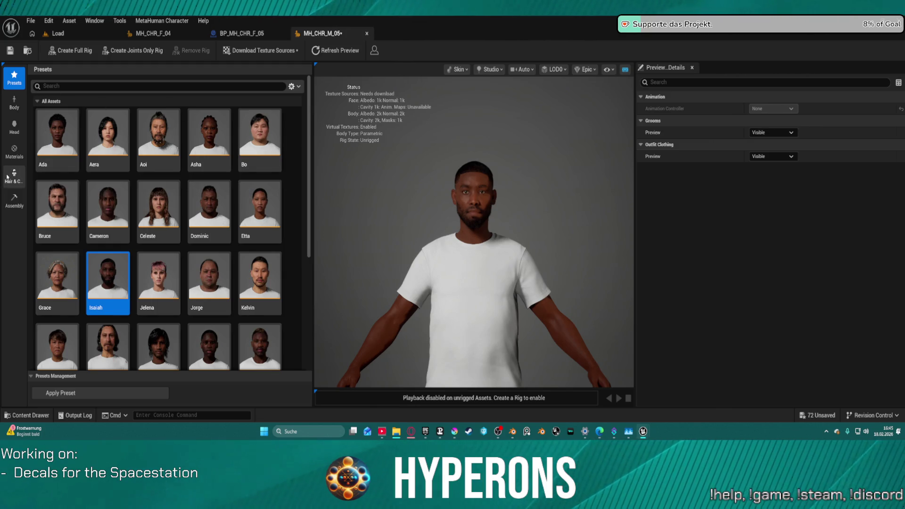
click(13, 175)
scroll(297, 274, down, 5)
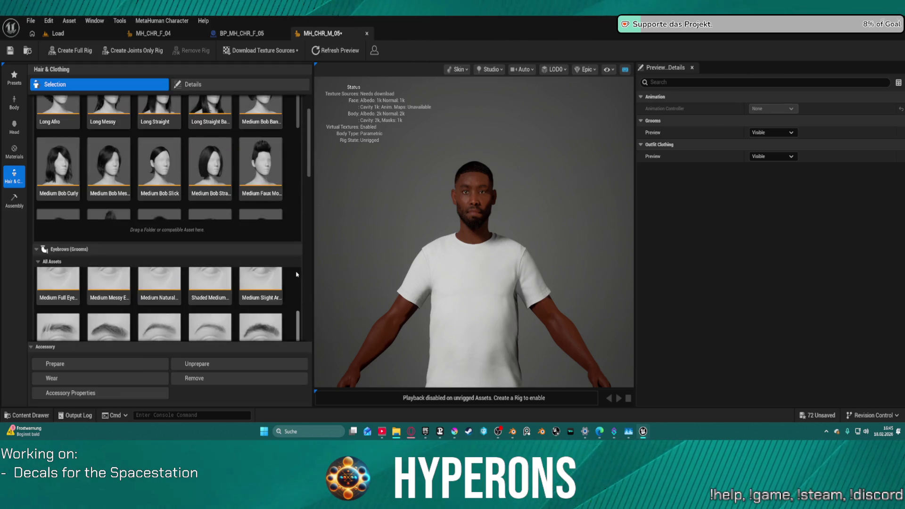
- Unwear the WI_DefaultGarment T-shirt under Outfit Clothing
scroll(304, 311, down, 10)
scroll(308, 331, down, 1)
click(70, 253)
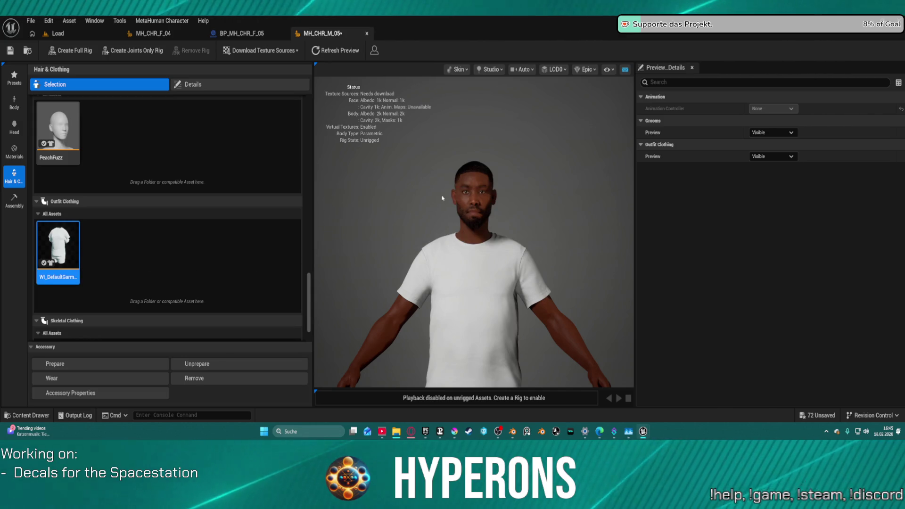
click(65, 251)
scroll(65, 251, down, 1)
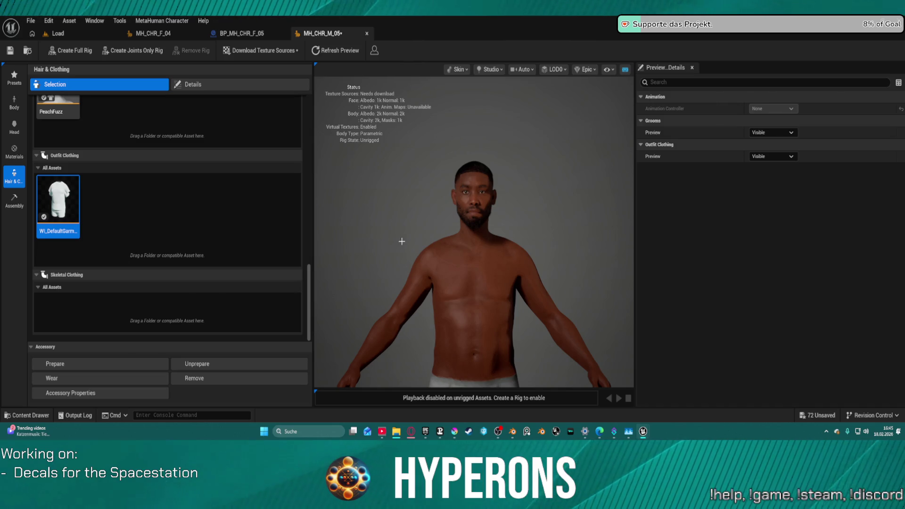
- Orbit the viewport to inspect the character's bare upper body and skin
drag(400, 243, 561, 236)
mouse_move(443, 307)
mouse_down()
mouse_move(465, 307)
mouse_move(438, 307)
mouse_move(453, 307)
mouse_move(441, 318)
mouse_move(441, 309)
mouse_move(481, 309)
mouse_up()
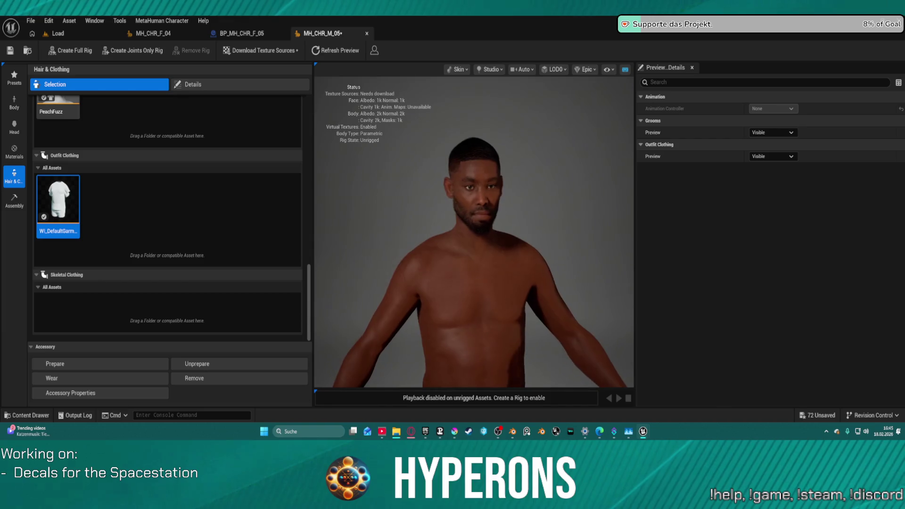
mouse_move(403, 229)
mouse_down()
mouse_move(409, 218)
mouse_move(403, 230)
mouse_up()
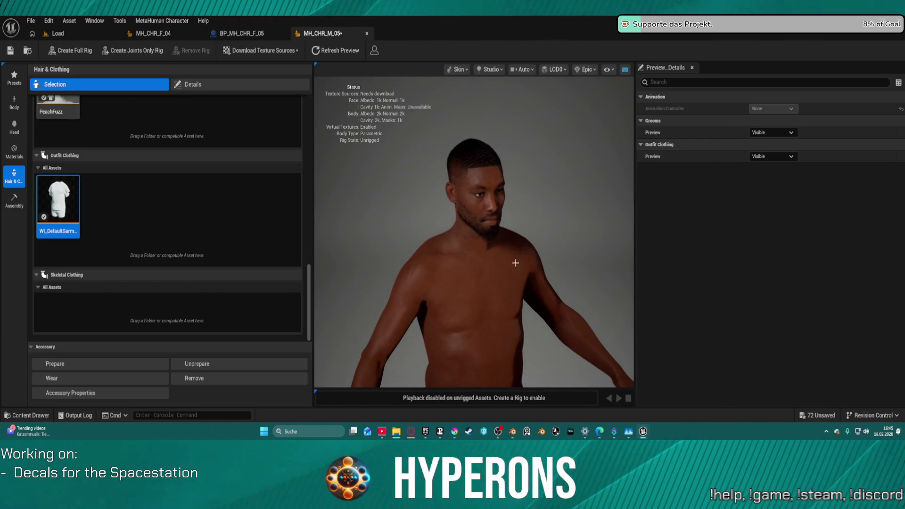
drag(496, 355, 512, 355)
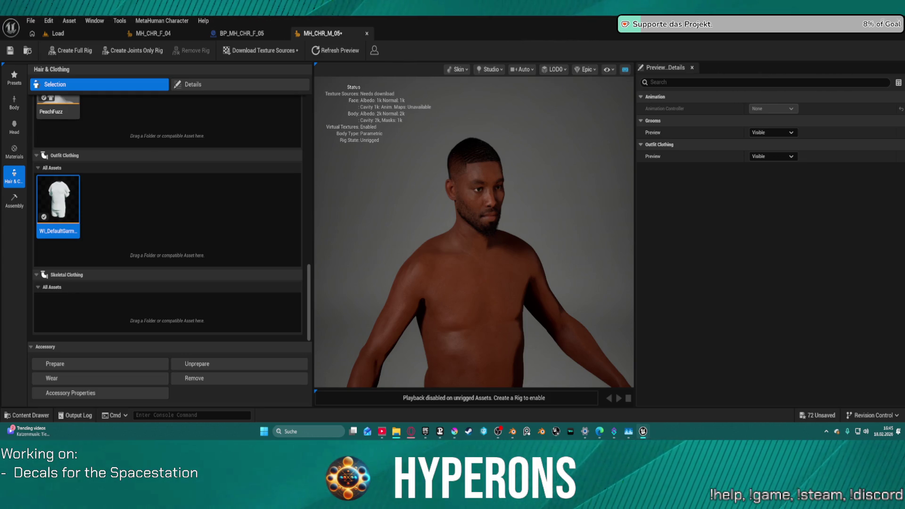
click(428, 431)
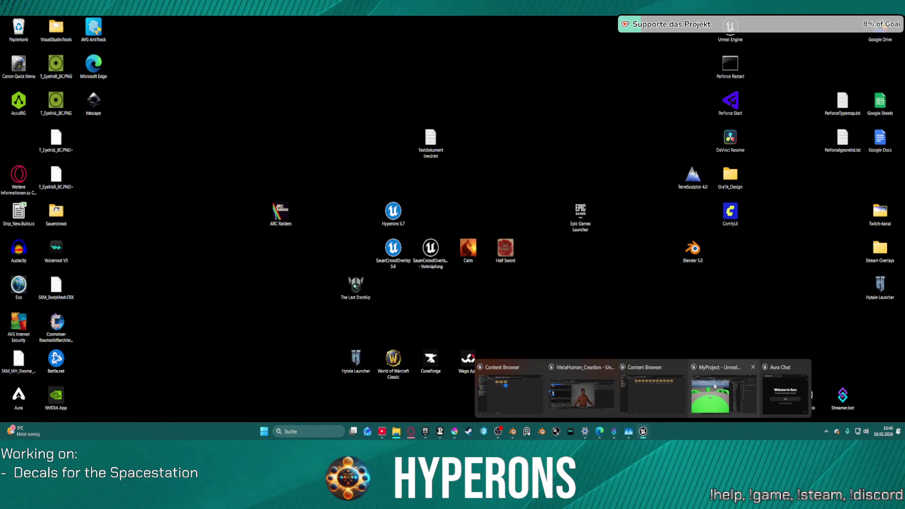
click(714, 387)
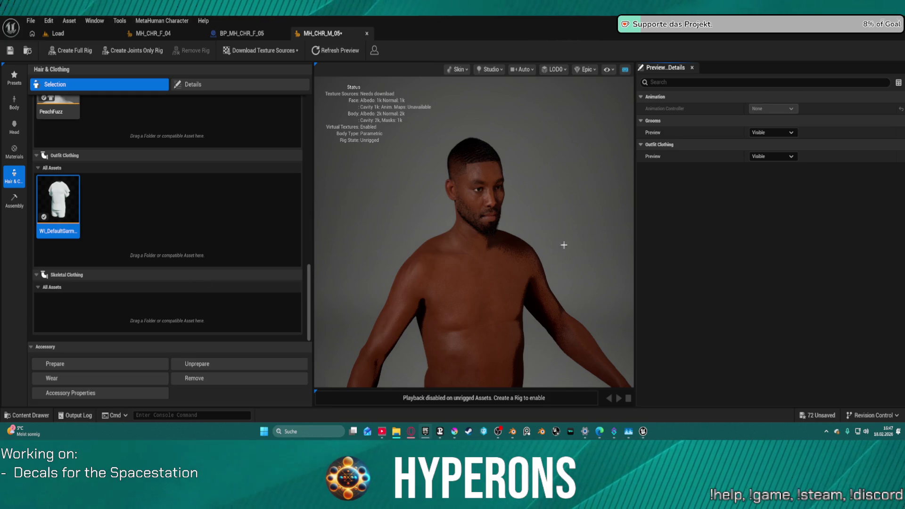
scroll(480, 242, down, 2)
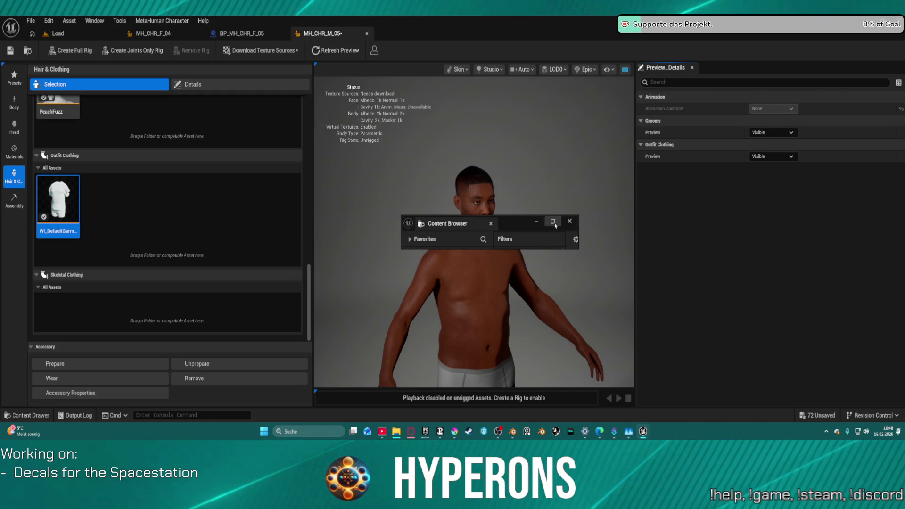
- Open a maximized Content Browser on Female_Warfare_Engineer's Metahuman_Tall_Medium_Female folder and select SK_Meta_Ammo
click(553, 227)
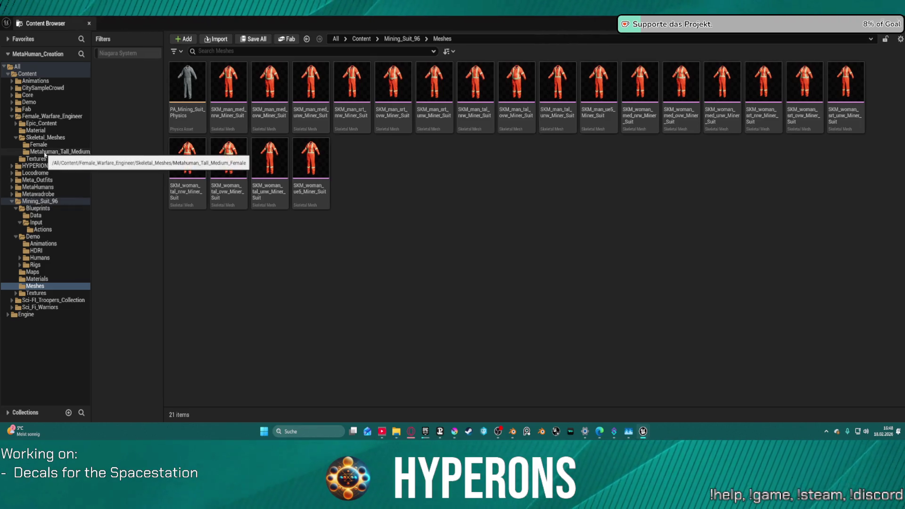
click(44, 152)
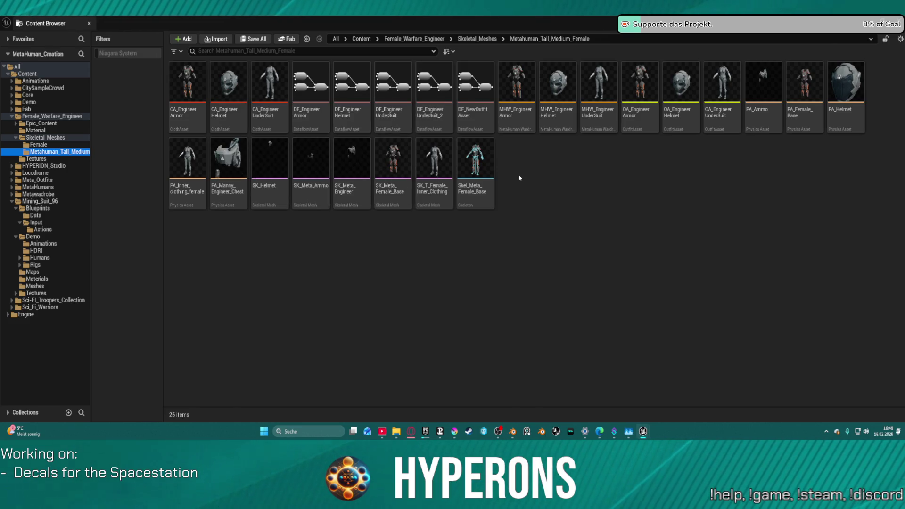
click(311, 170)
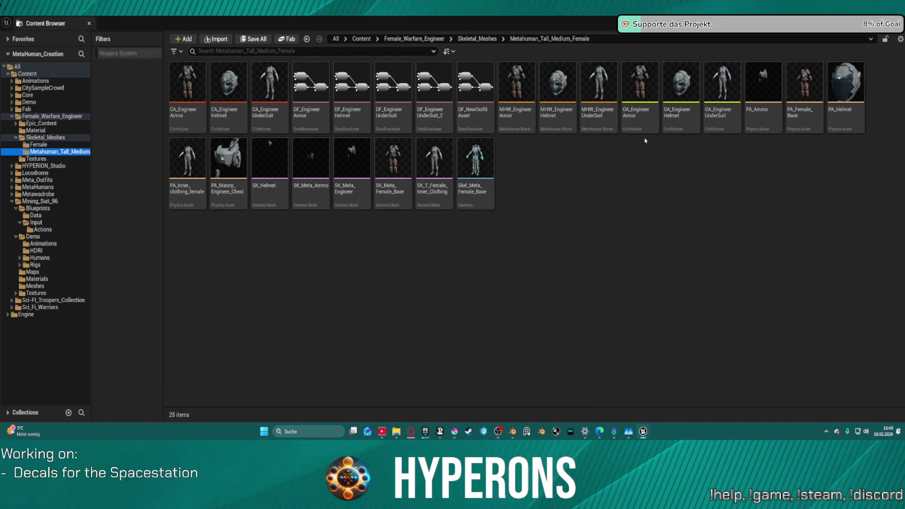
- Duplicate the CA, MHW and OA Engineer UnderSuit assets into UnderSuit1 copies
mouse_move(641, 125)
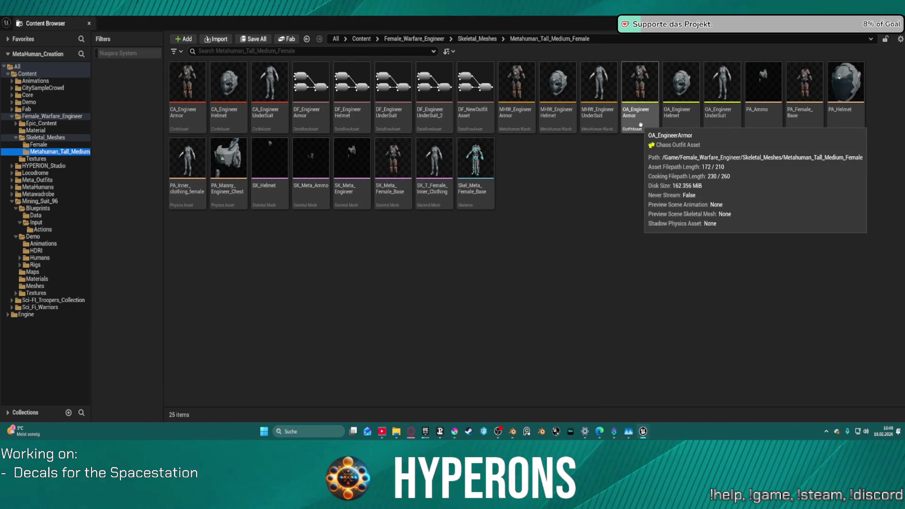
click(724, 117)
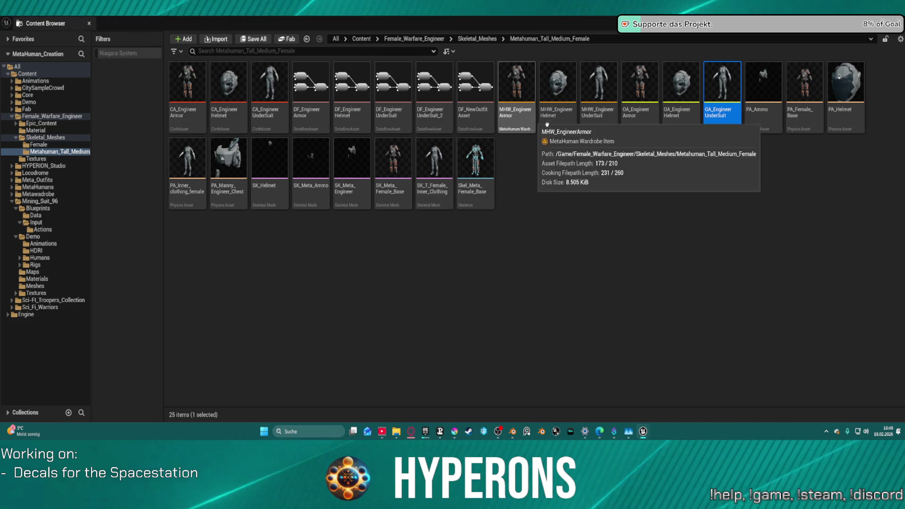
click(590, 128)
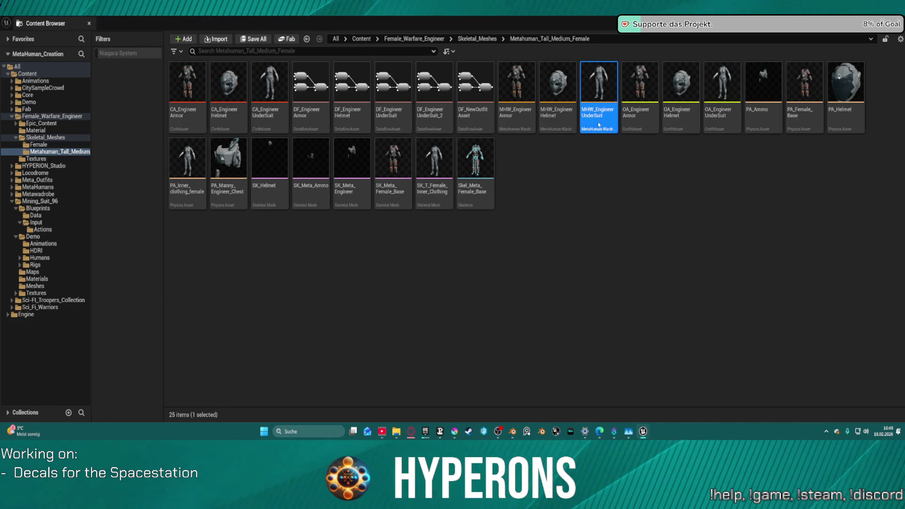
click(272, 117)
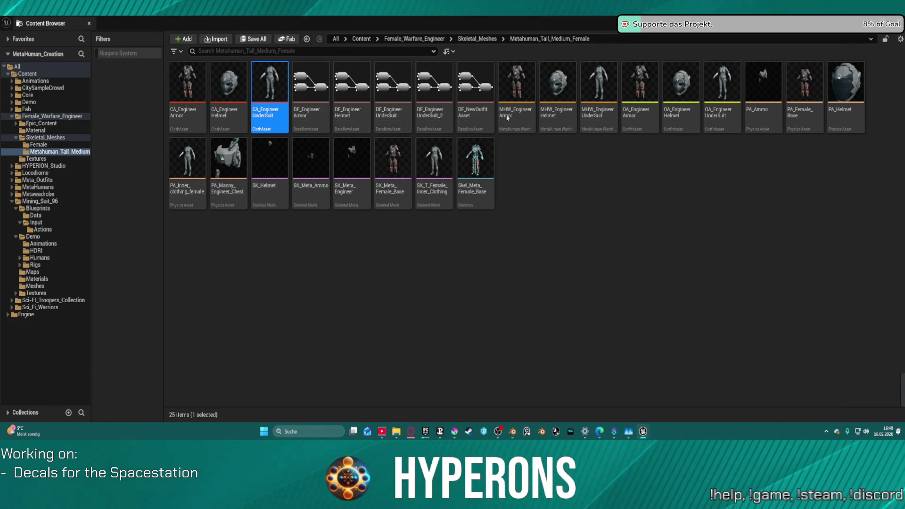
ctrl+click(598, 113)
ctrl+click(728, 120)
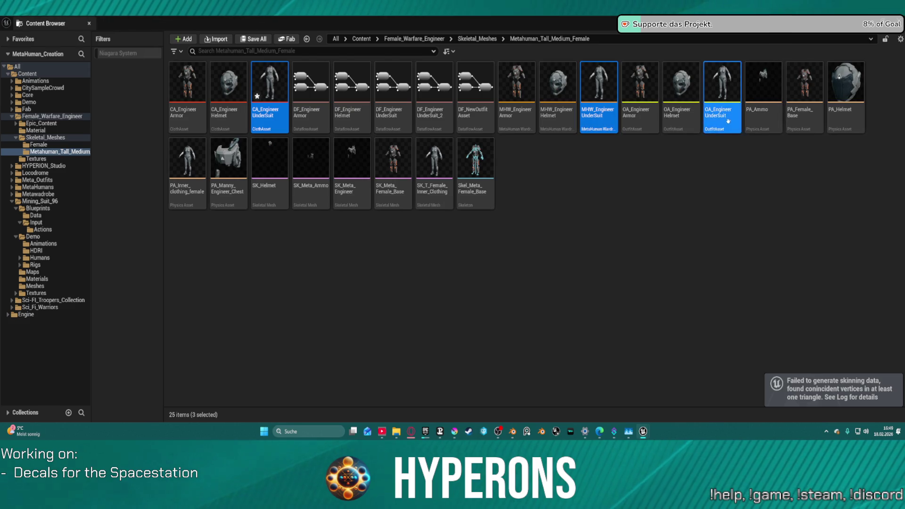
right_click(730, 124)
key(Escape)
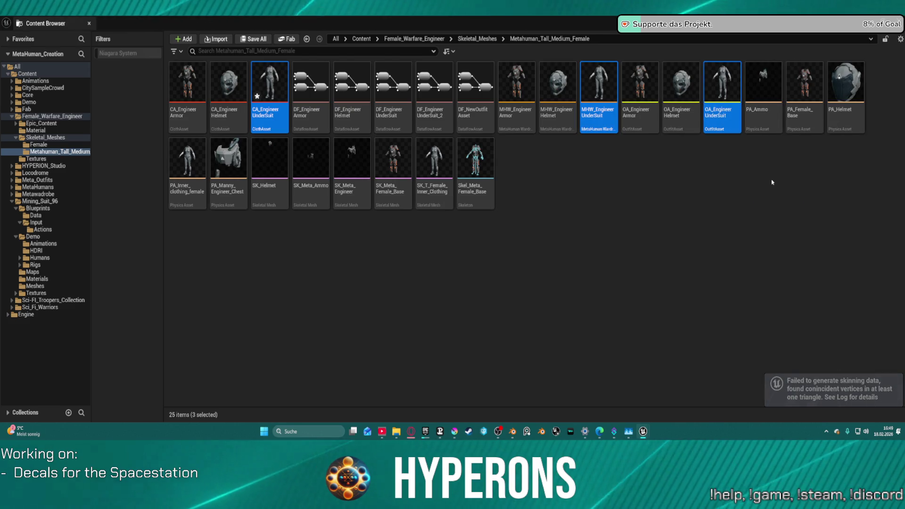
click(744, 168)
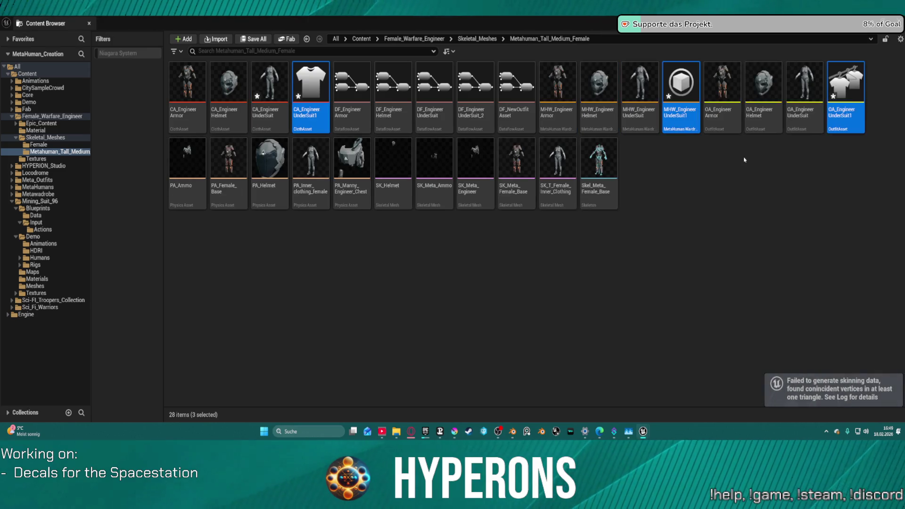
right_click(684, 125)
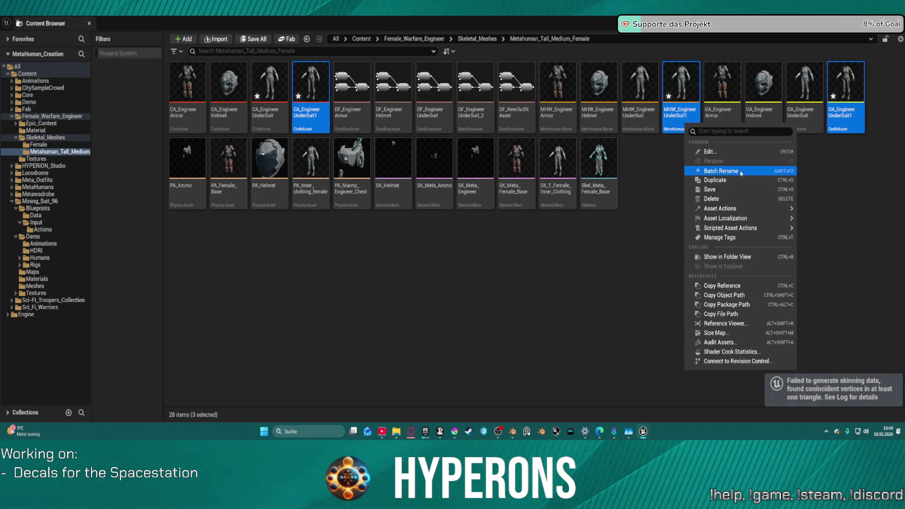
- Batch rename the three copies, replacing EngineerUnderSuit1 with WorkSuit
click(740, 169)
click(414, 126)
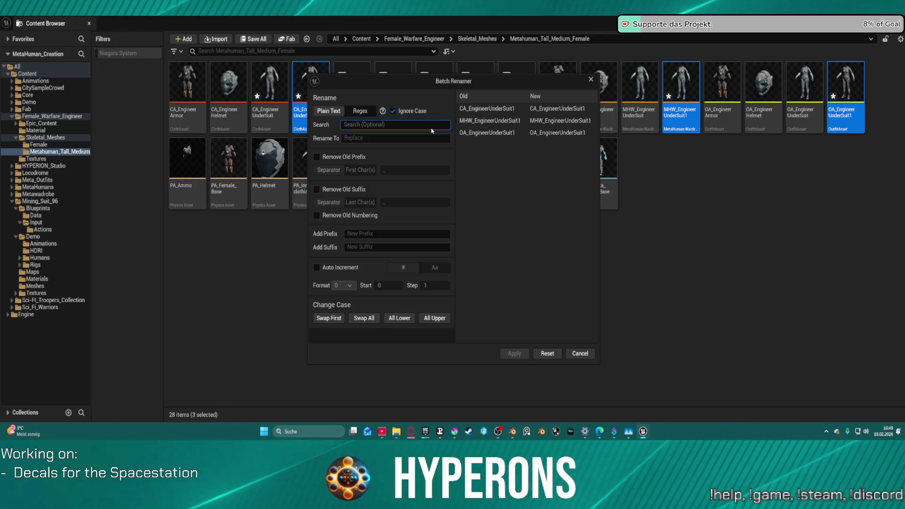
text(E)
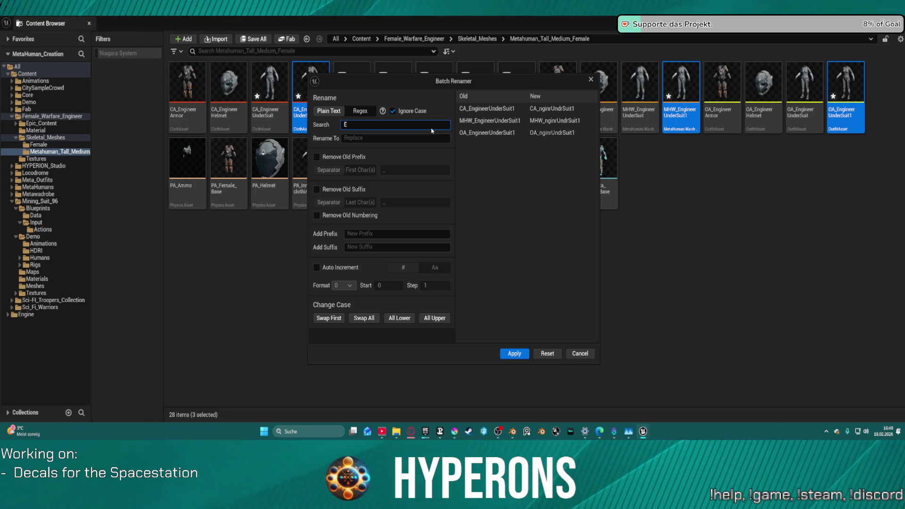
text(ngi)
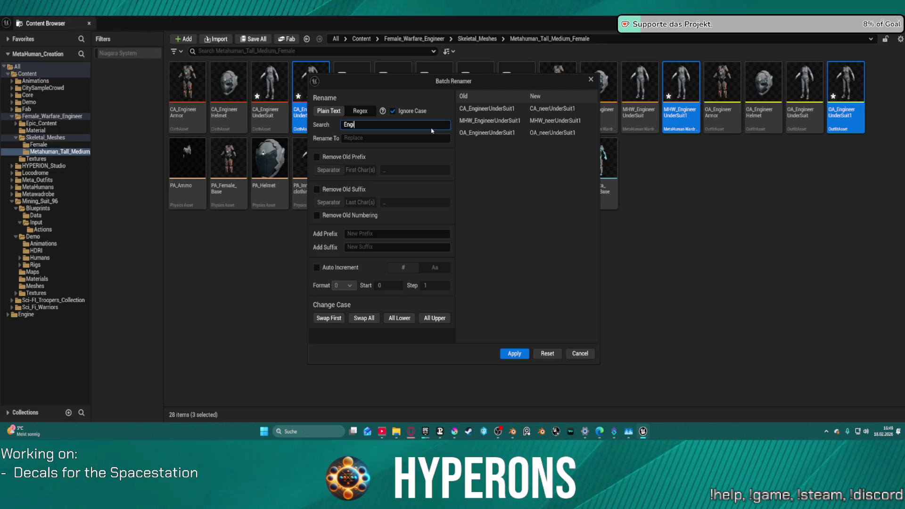
text(neerSuit)
key(Tab)
text(WorkS)
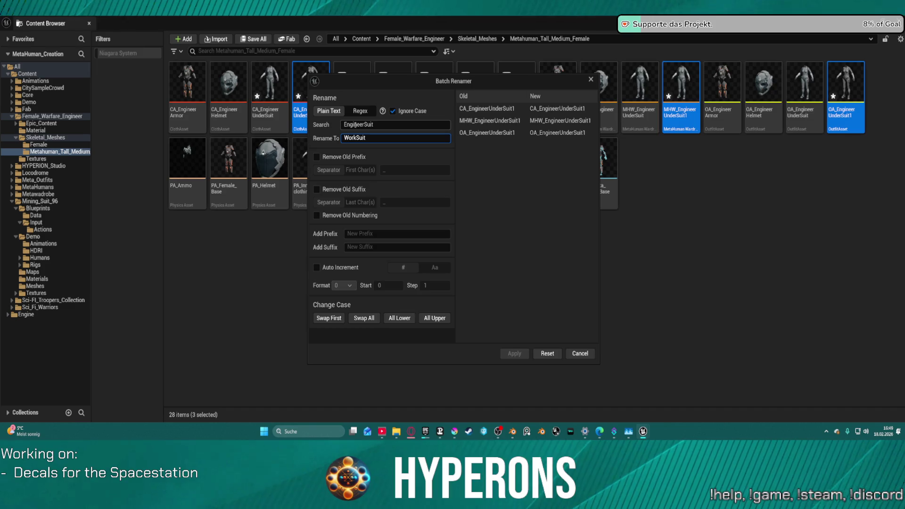
click(355, 125)
text(_)
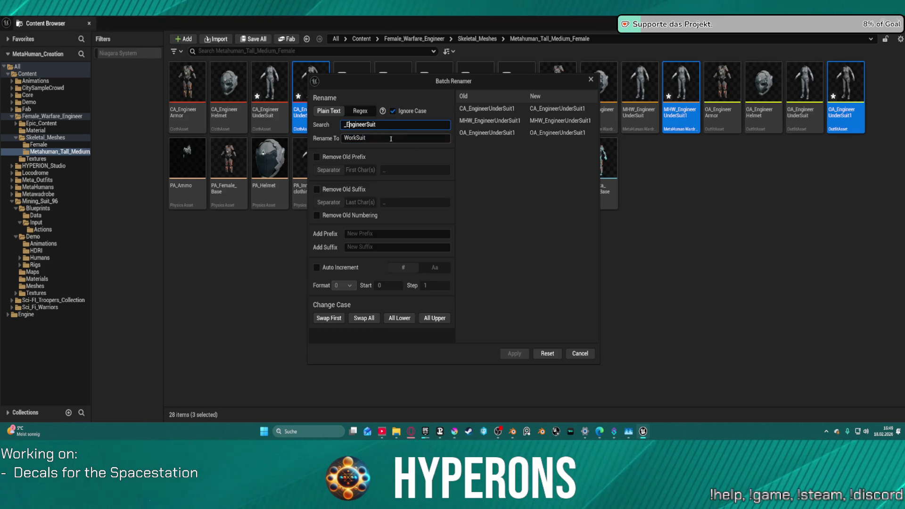
click(391, 139)
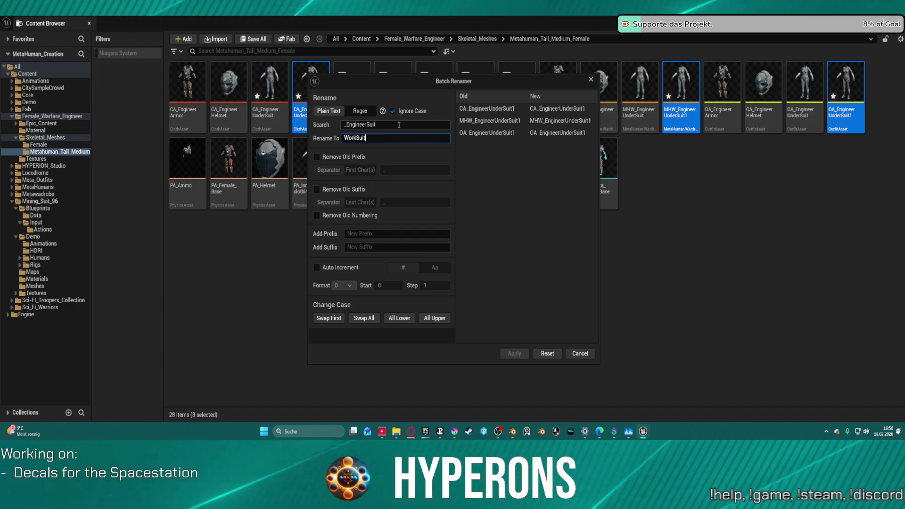
click(393, 124)
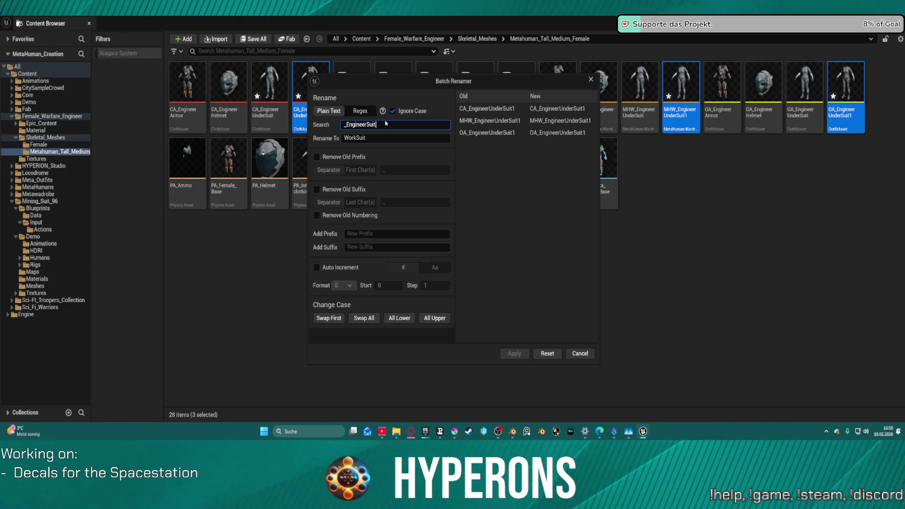
text(1)
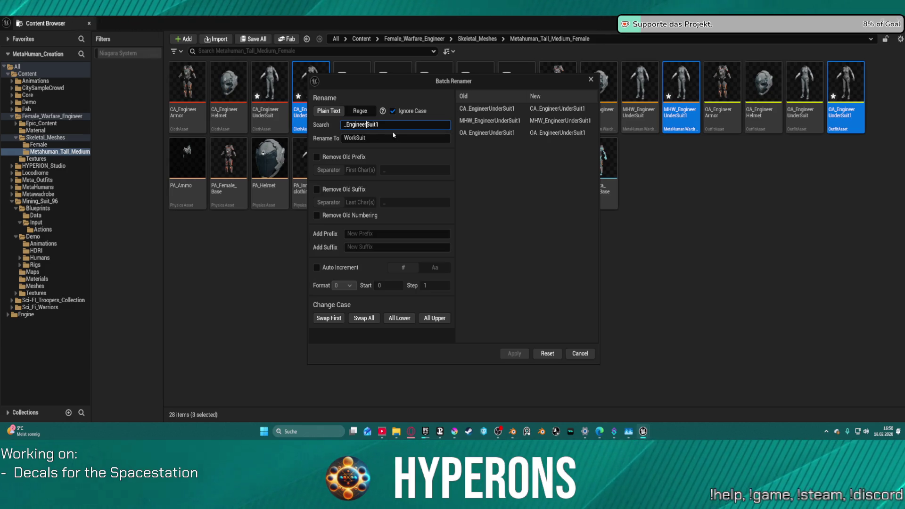
text(Under)
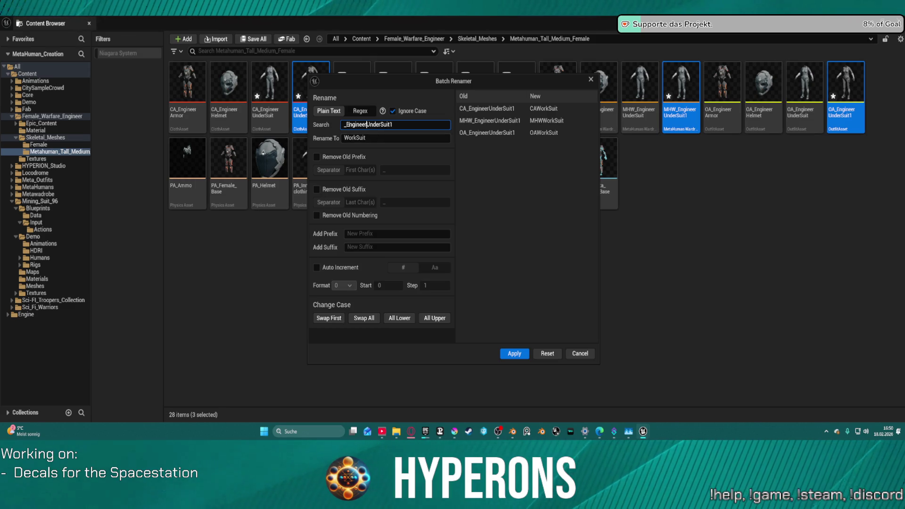
click(346, 124)
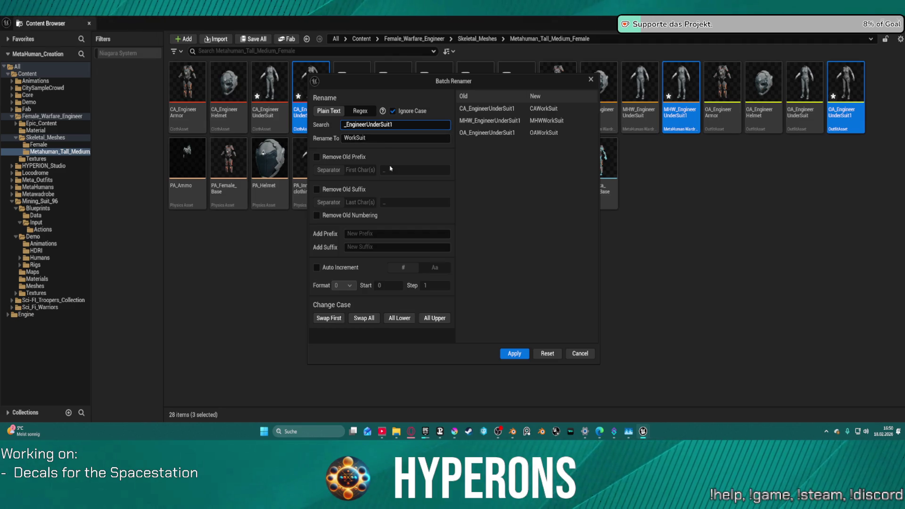
key(BackSpace)
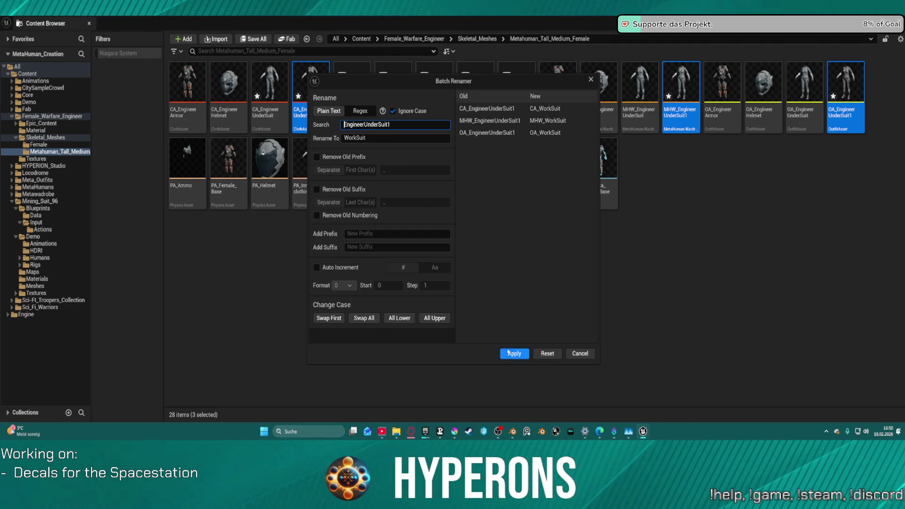
click(515, 354)
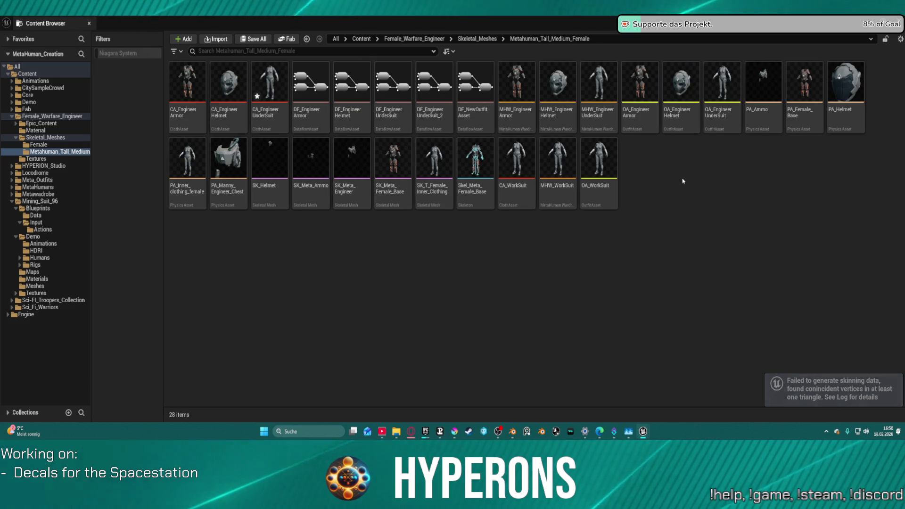
- Move CA_WorkSuit, MHW_WorkSuit and OA_WorkSuit into Mining_Suit_96/Meshes and open that folder
click(517, 193)
shift+click(598, 188)
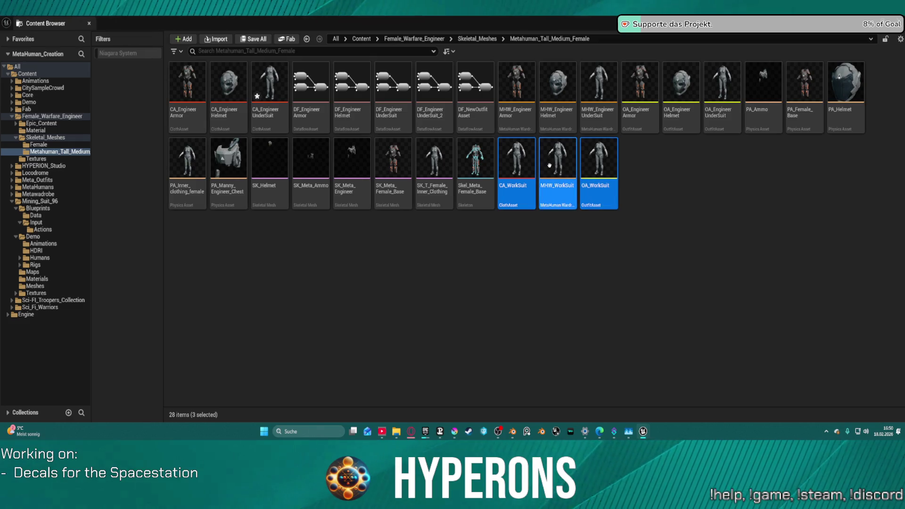
mouse_move(554, 159)
mouse_down()
mouse_move(215, 257)
mouse_move(56, 286)
mouse_up()
click(74, 303)
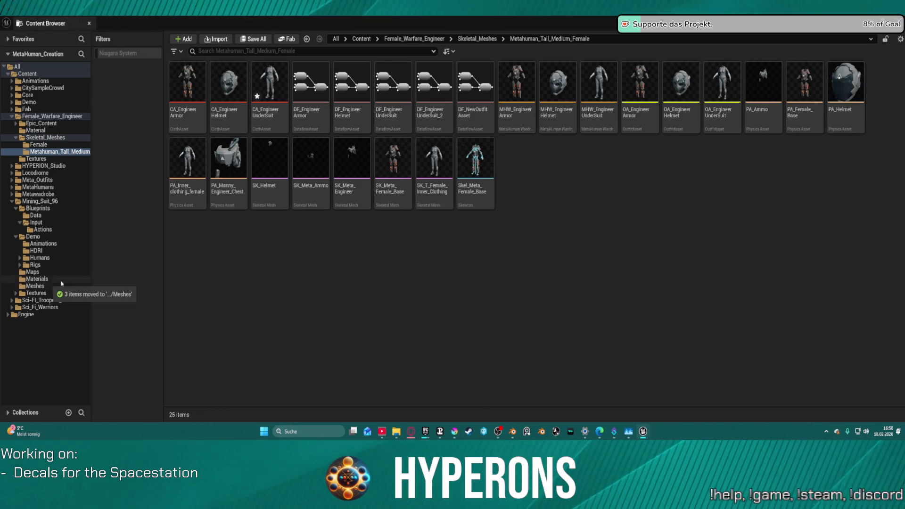
click(34, 286)
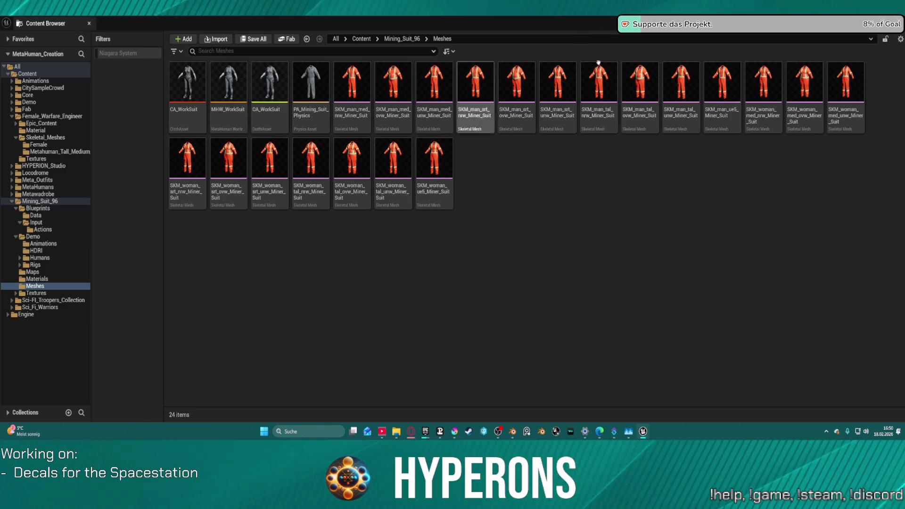
- Open CA_WorkSuit, MHW_WorkSuit and OA_WorkSuit from the asset list
mouse_move(589, 24)
mouse_down()
mouse_move(589, 89)
mouse_move(514, 141)
mouse_move(547, 155)
mouse_up()
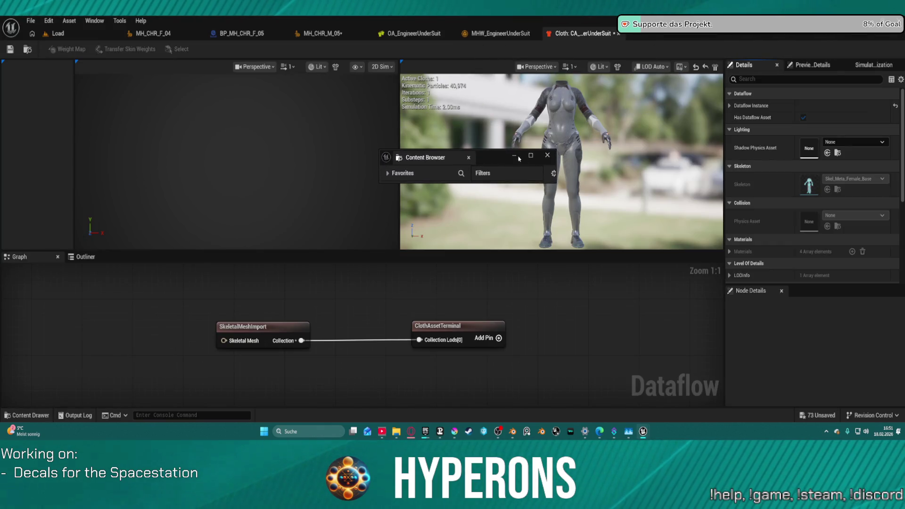
double_click(532, 150)
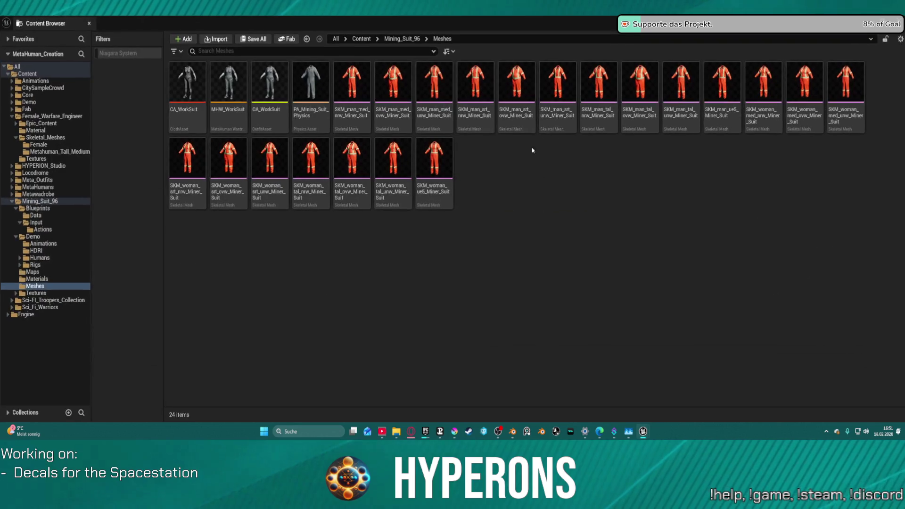
click(188, 90)
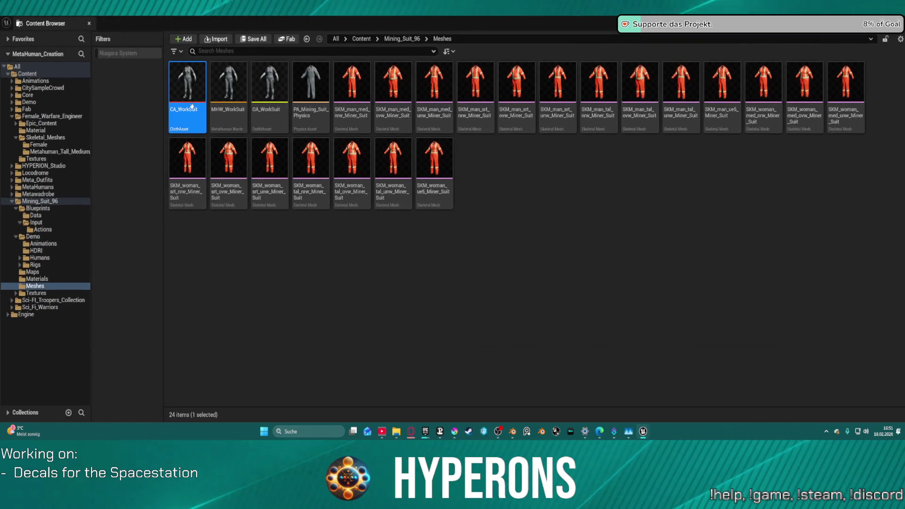
click(230, 93)
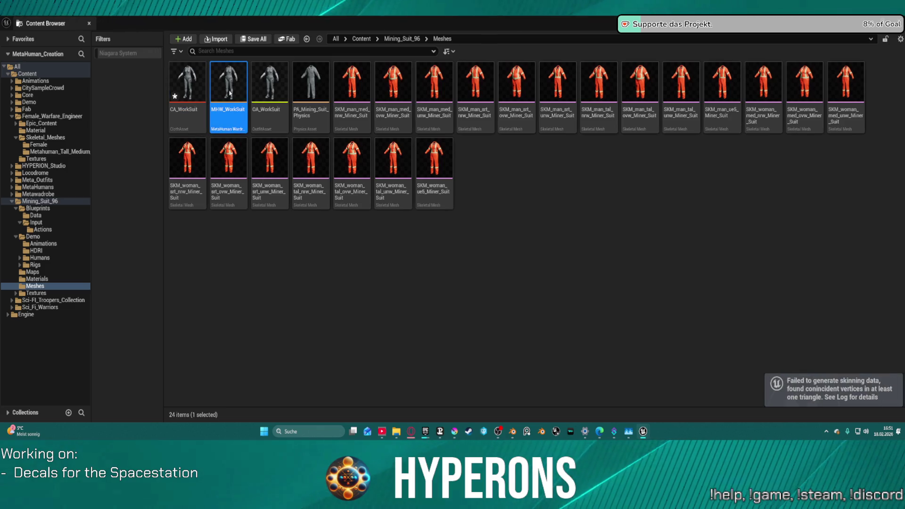
click(272, 90)
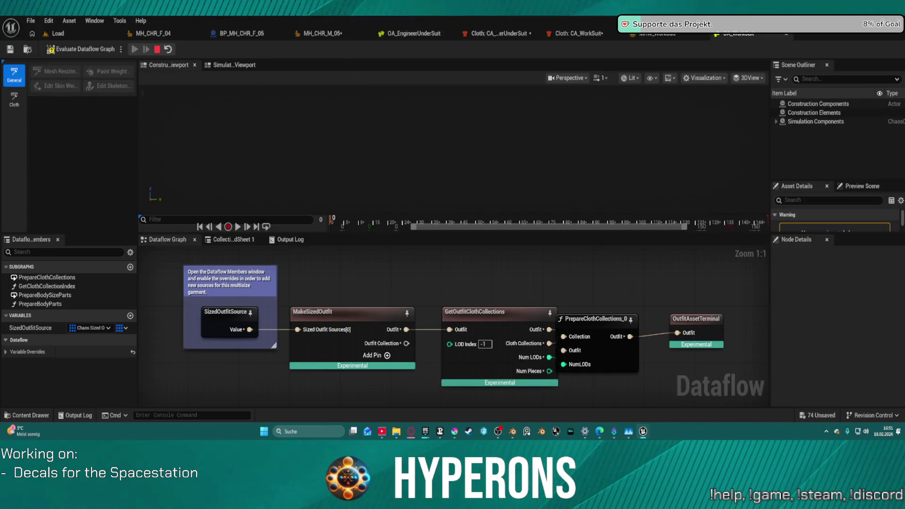
- Close the old UnderSuit cloth and MHW_WorkSuit editors and bring CA_WorkSuit's cloth graph forward
click(530, 33)
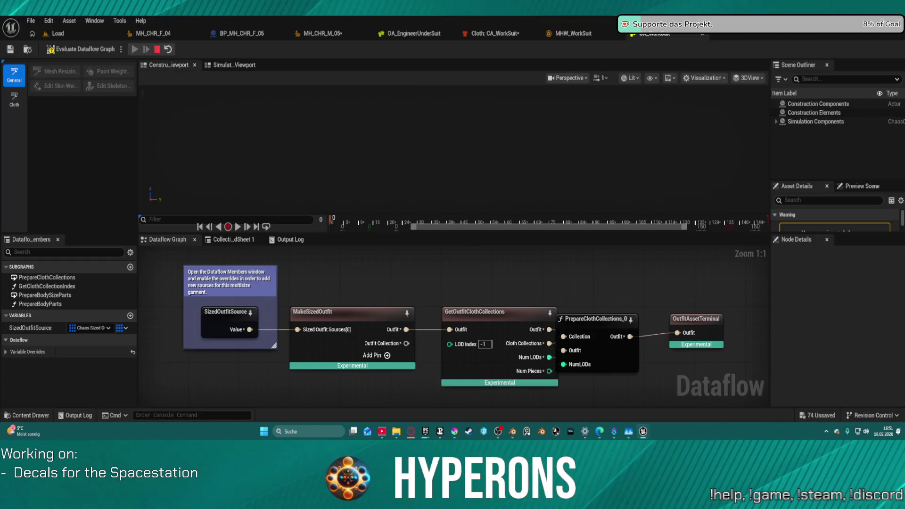
click(618, 33)
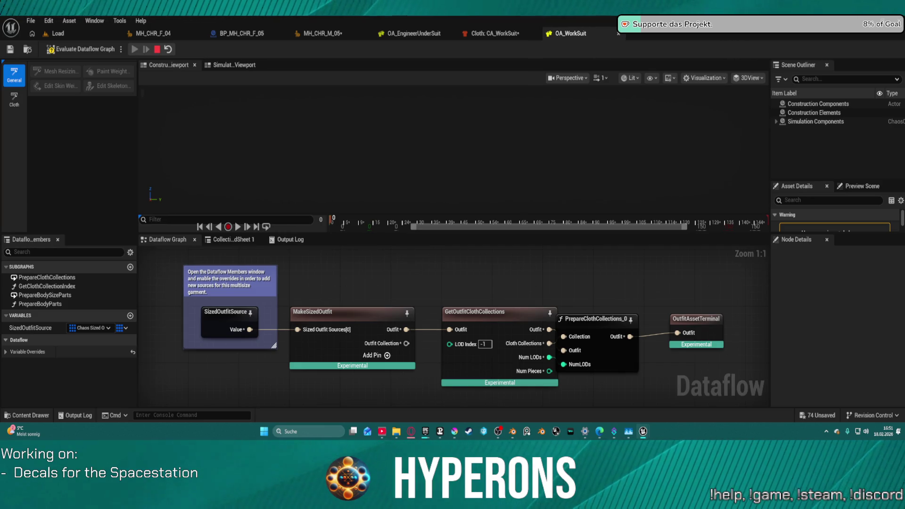
click(490, 33)
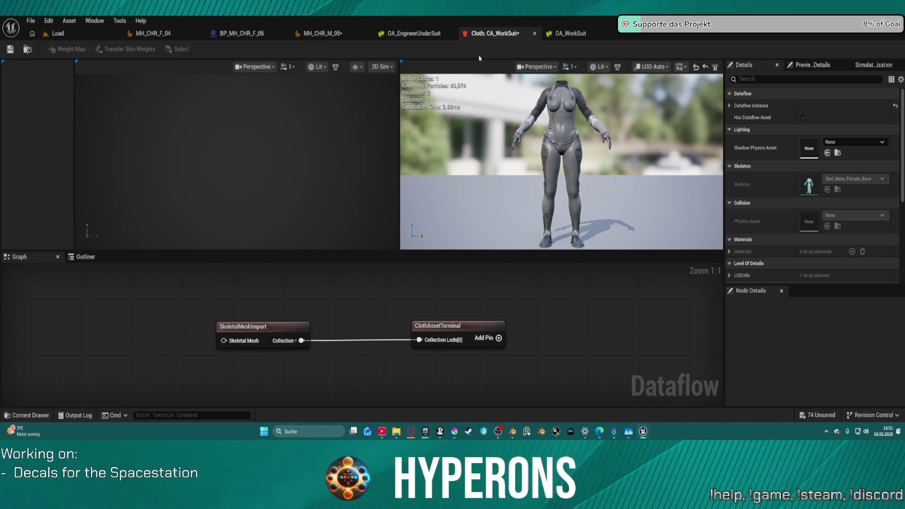
- Set CA_WorkSuit's SkeletalMeshImport to the SKM_man_med_nrw Miner Suit mesh and save it
click(251, 331)
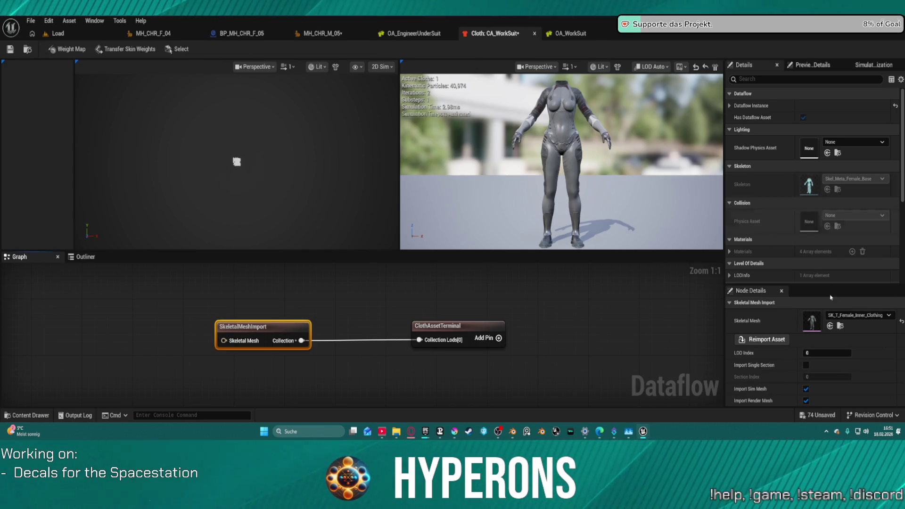
click(853, 316)
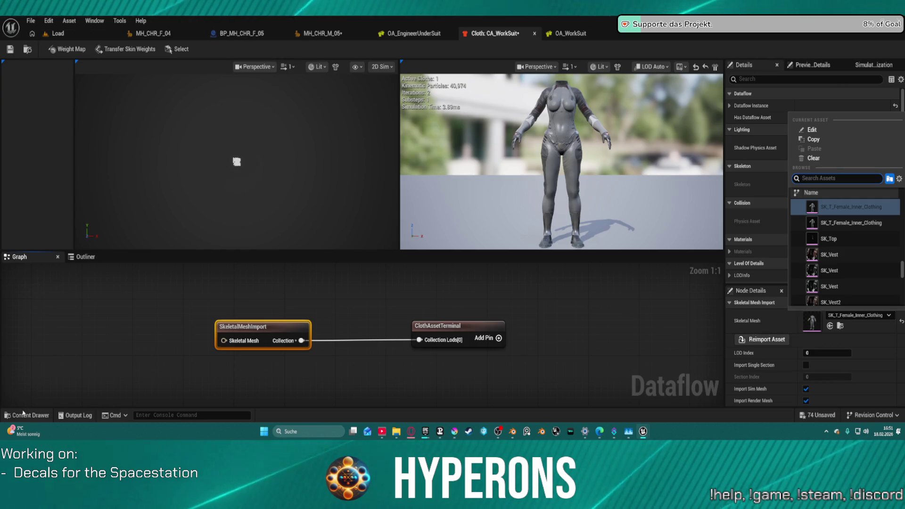
key(Escape)
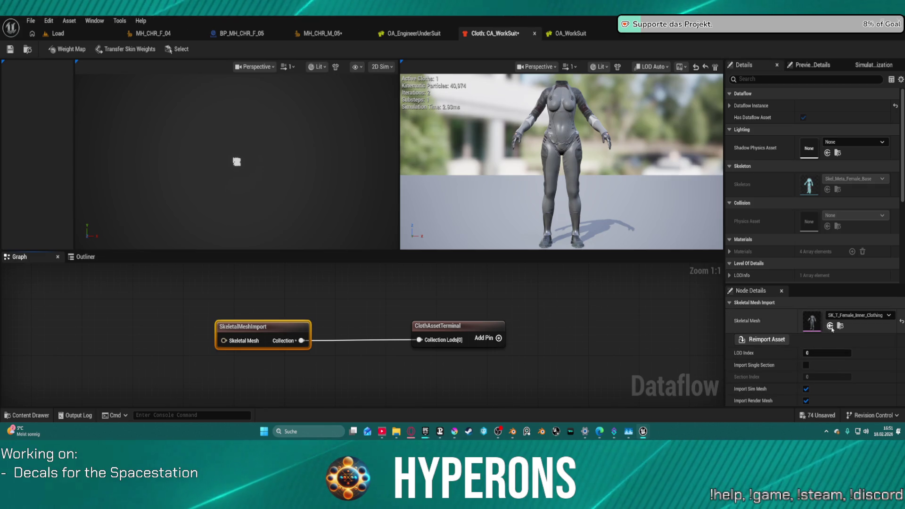
click(831, 327)
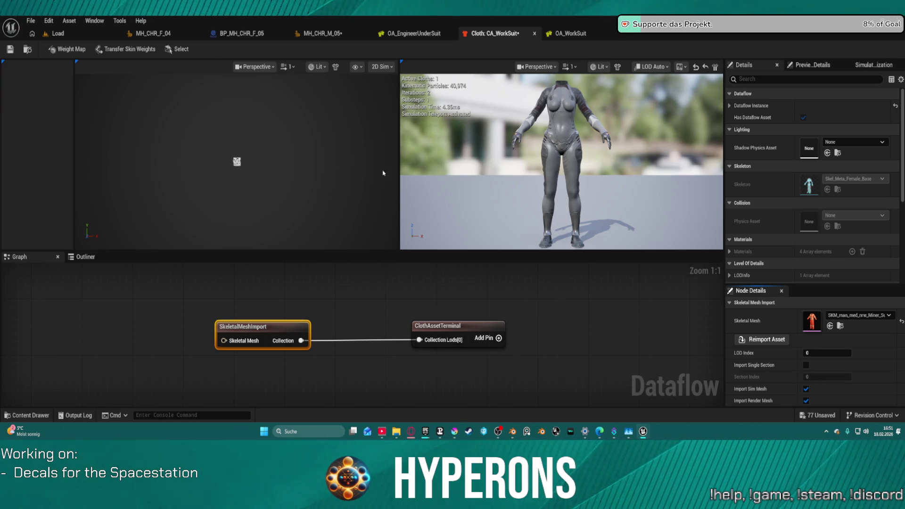
key(ctrl+s)
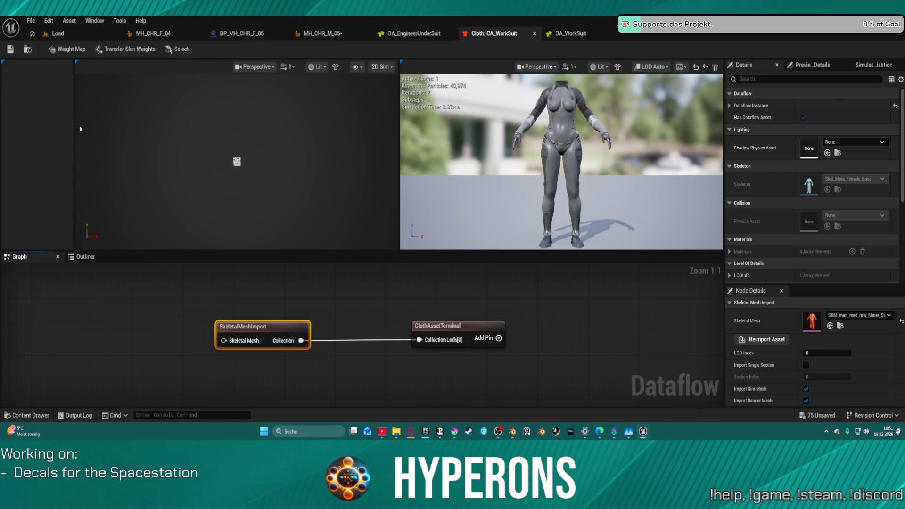
double_click(261, 328)
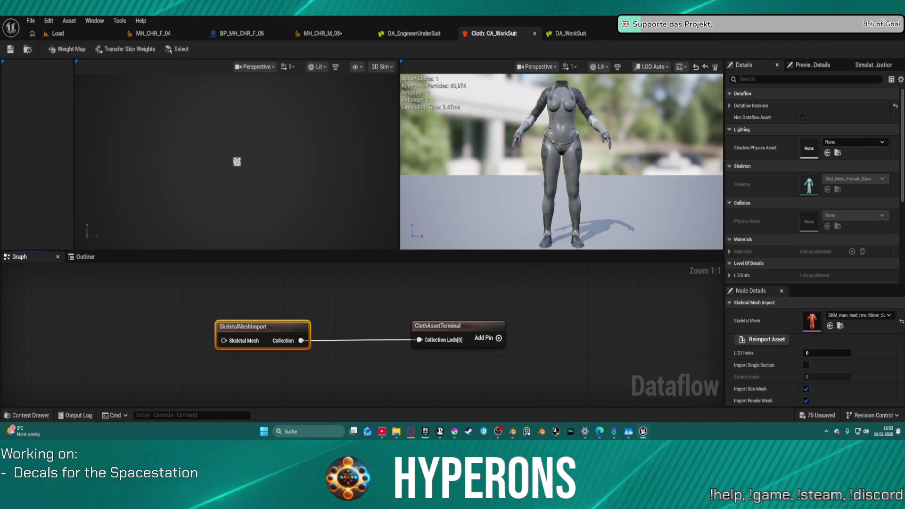
click(423, 33)
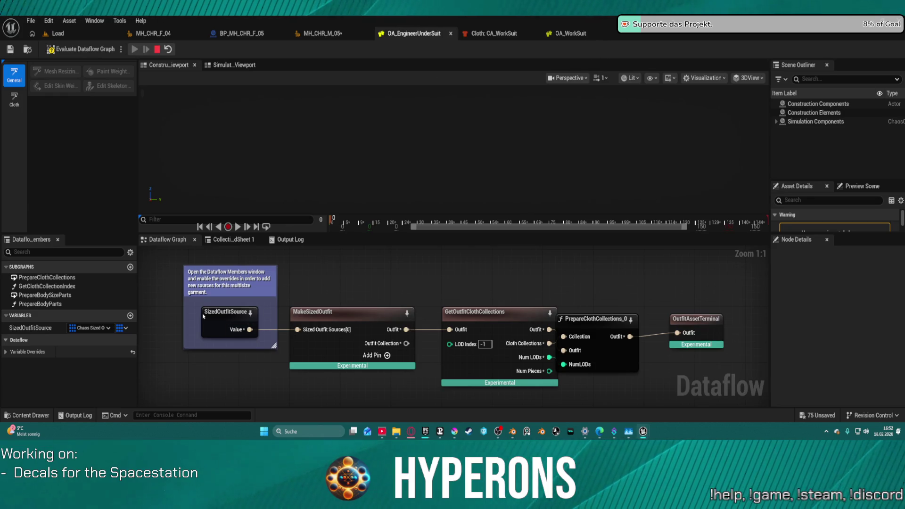
- Inspect the Sized Outfit Source override's Index [0] asset on the SizedOutfitSource node, leaving it unchanged
click(226, 313)
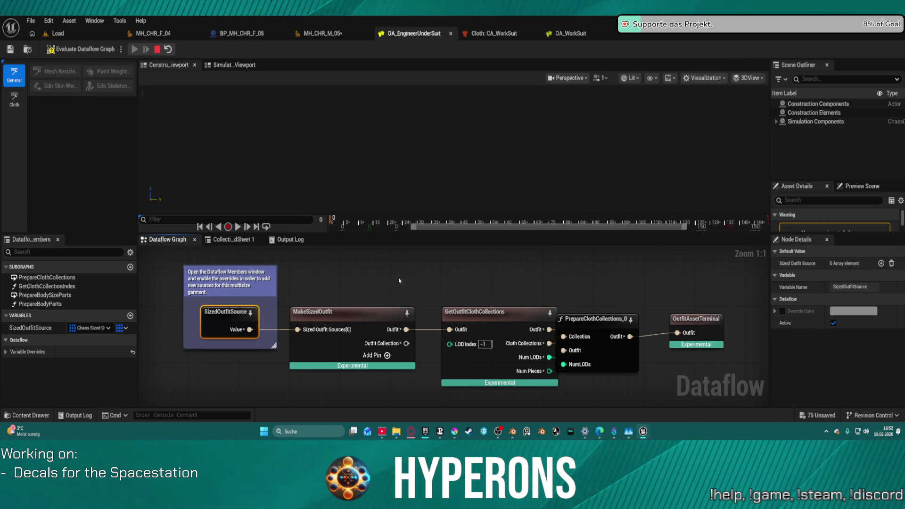
click(5, 351)
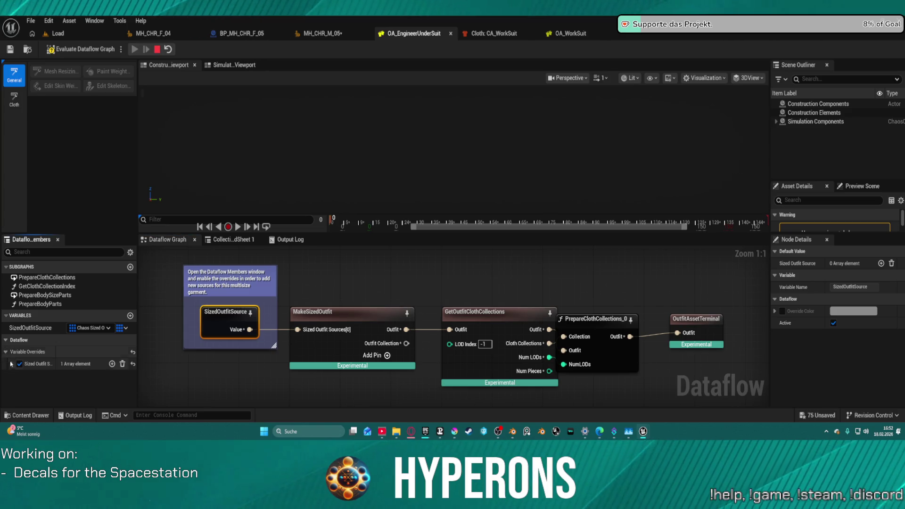
click(12, 364)
click(19, 376)
scroll(21, 377, down, 2)
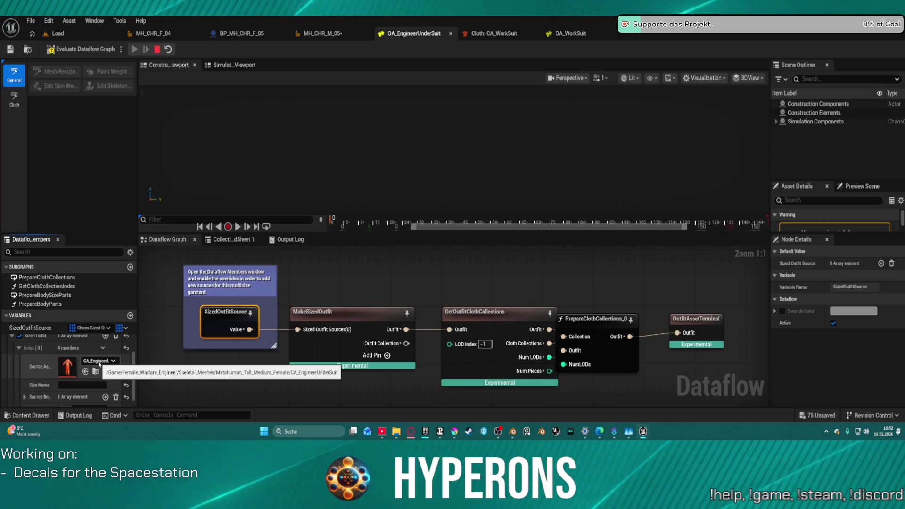
click(99, 361)
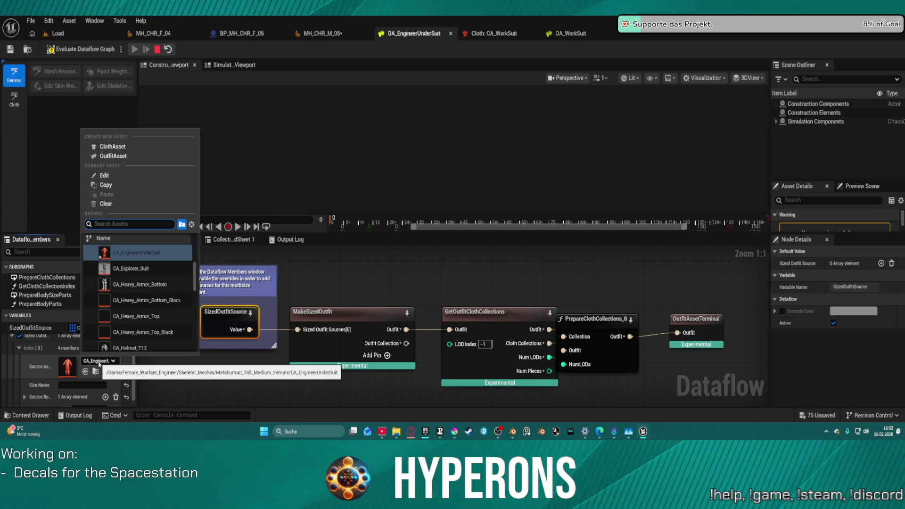
click(487, 160)
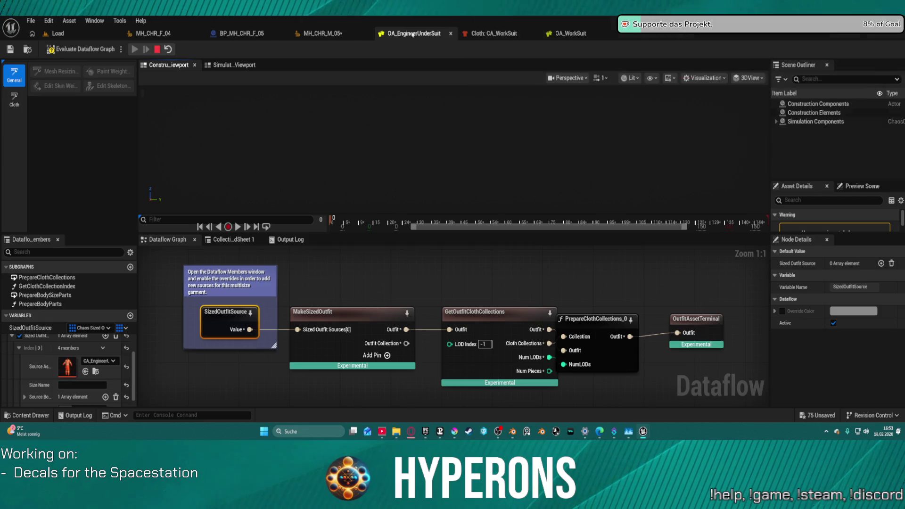
click(473, 35)
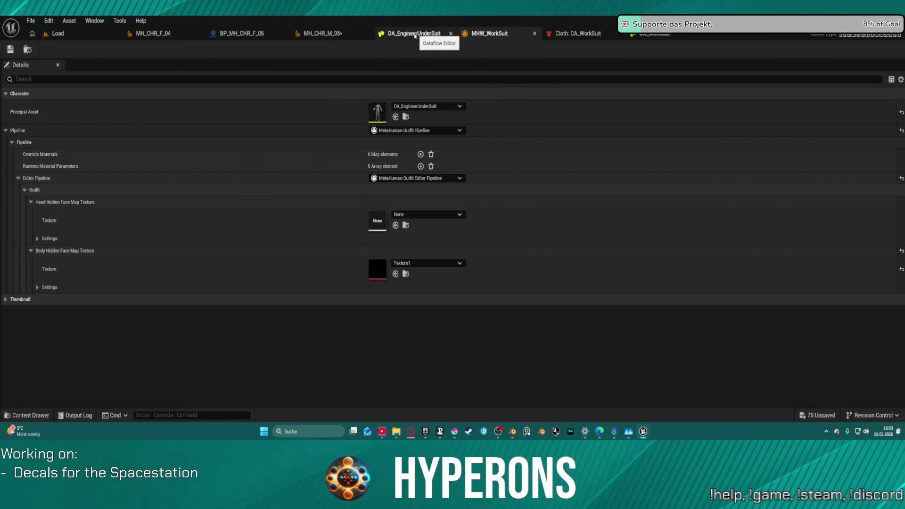
- Close the EngineerUnderSuit editor and select the SizedOutfitSource node in OA_WorkSuit
click(451, 34)
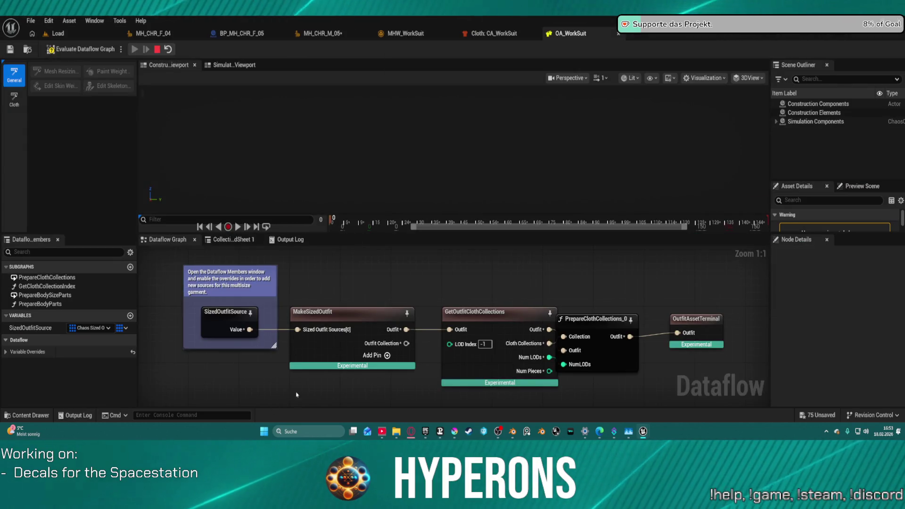
click(235, 327)
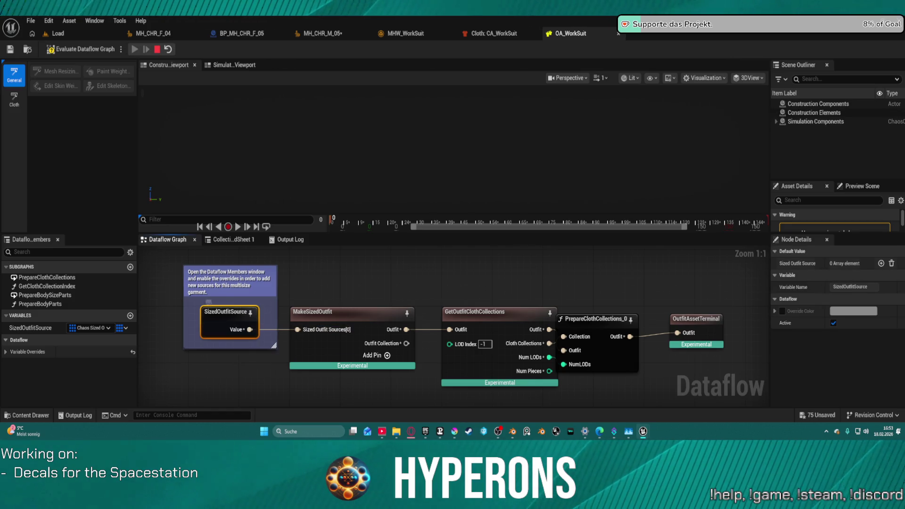
click(5, 359)
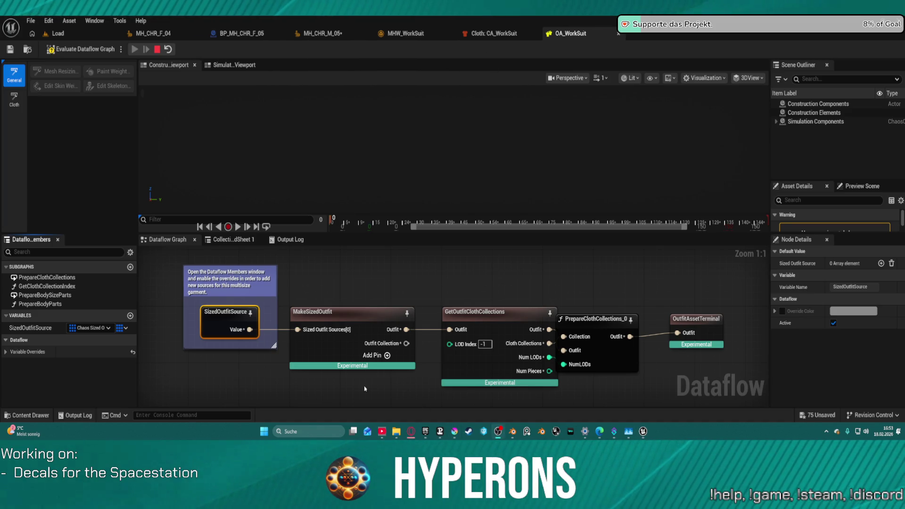
- Set Sized Outfit Source Index [0]'s Source Asset to CA_WorkSuit in Variable Overrides
click(6, 352)
click(12, 364)
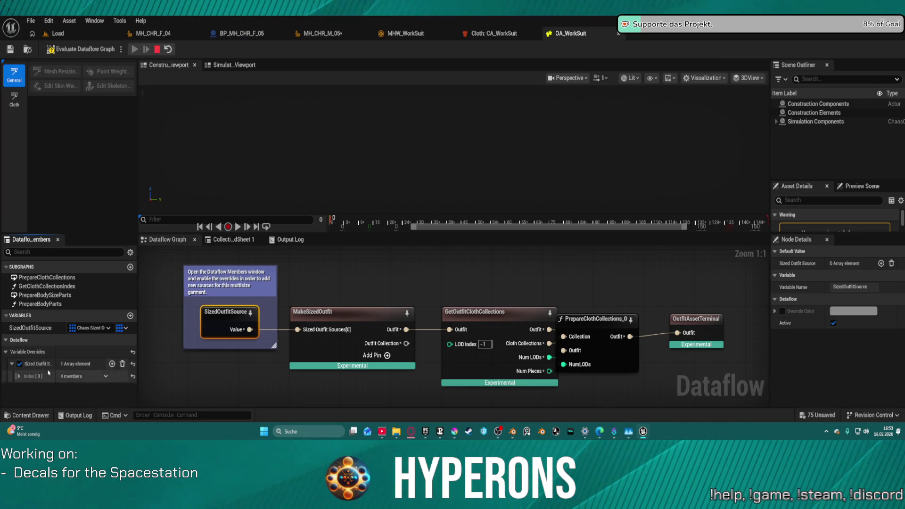
click(18, 376)
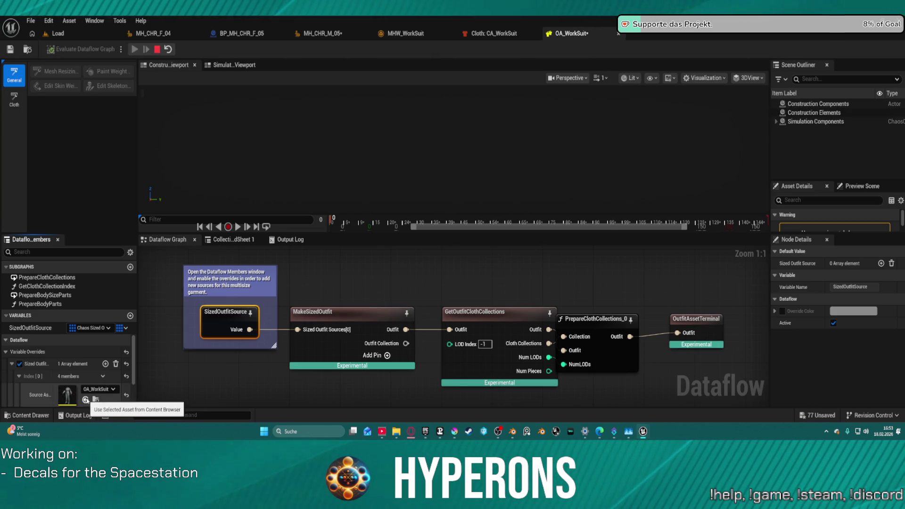
click(85, 400)
scroll(105, 346, down, 2)
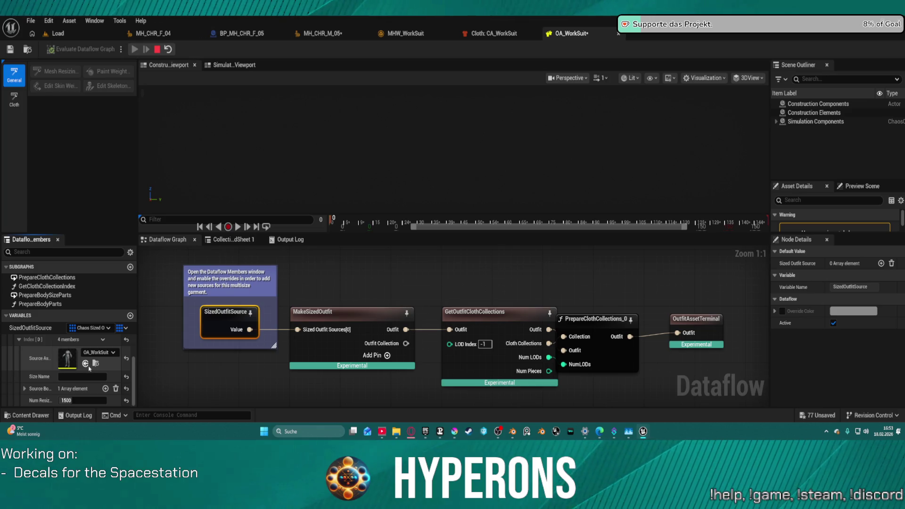
click(86, 365)
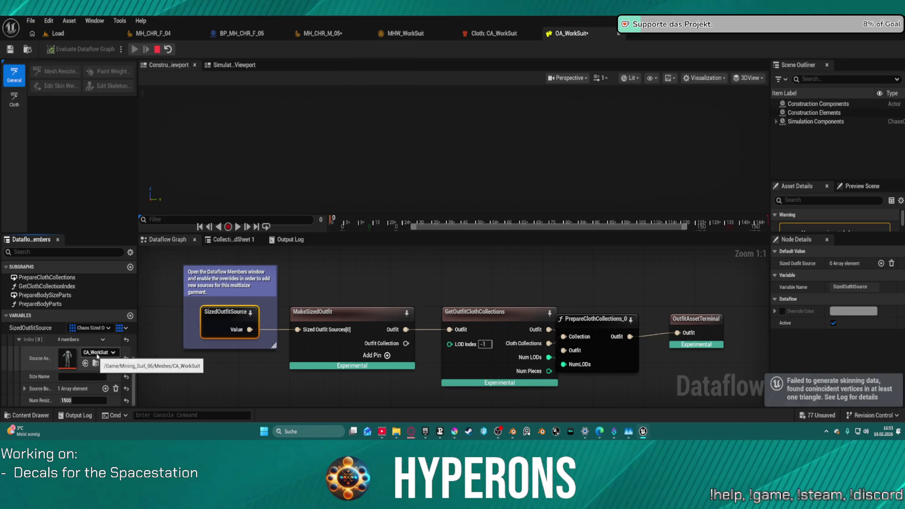
click(108, 354)
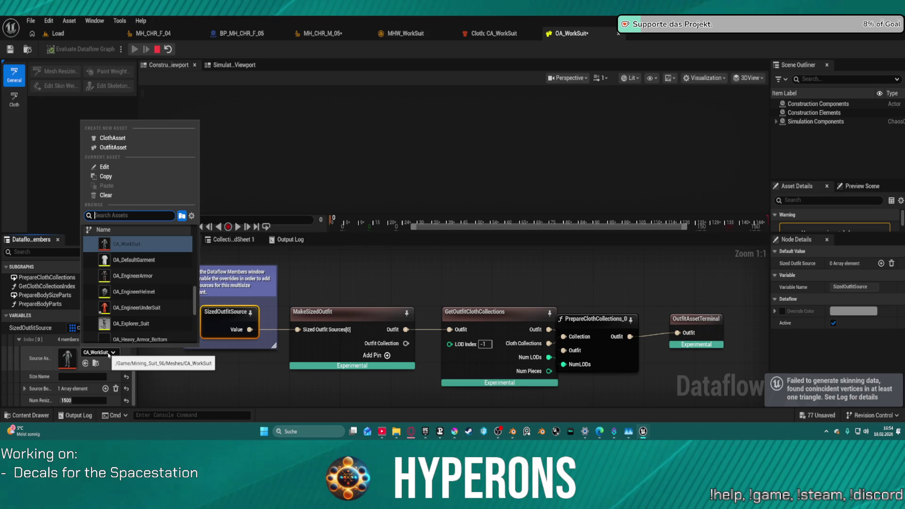
click(108, 354)
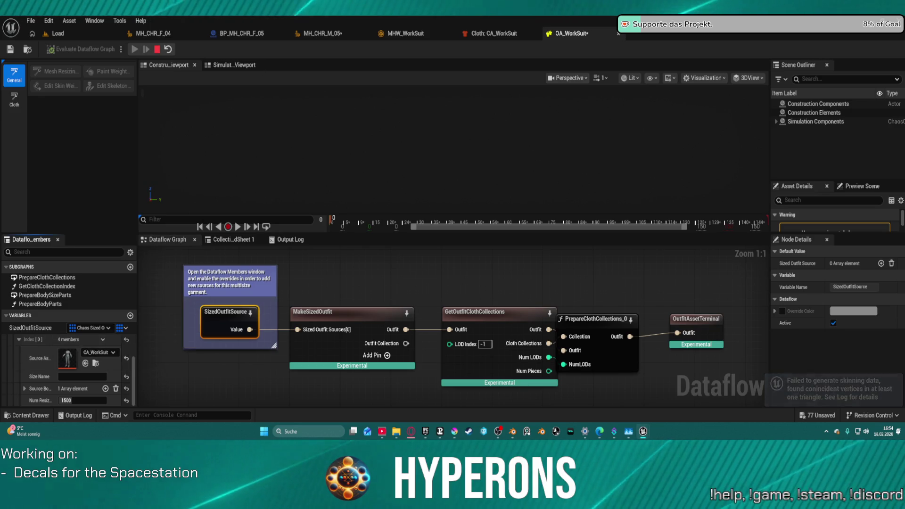
- Reimport CA_WorkSuit's skeletal mesh, check its Dataflow Asset choices, and find DF_EngineerUnderSuit
click(491, 33)
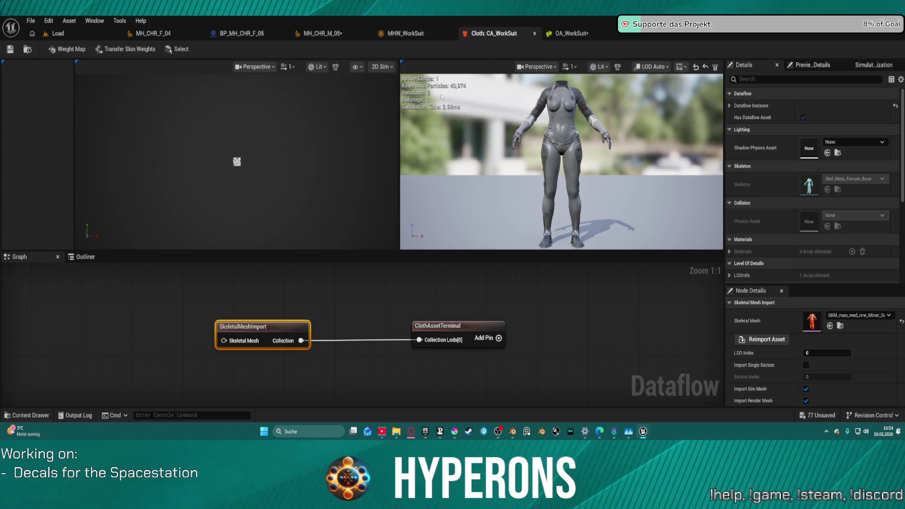
click(758, 340)
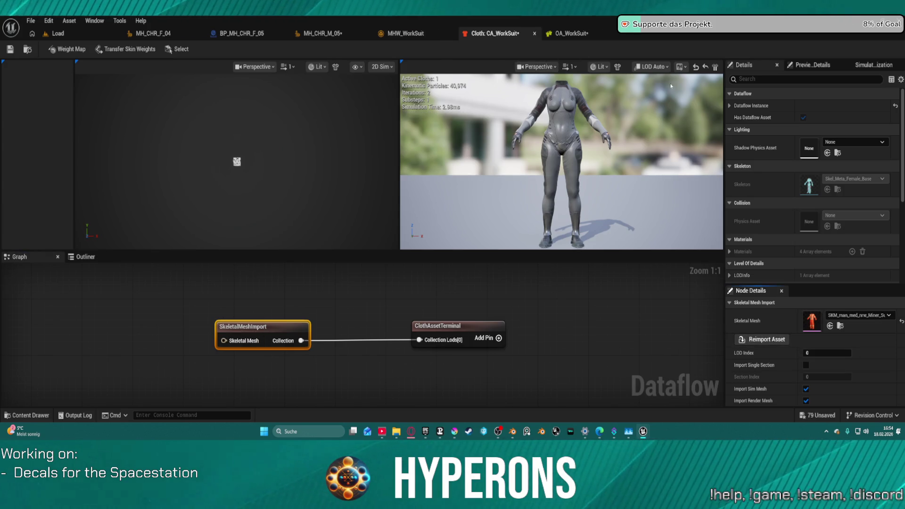
click(730, 105)
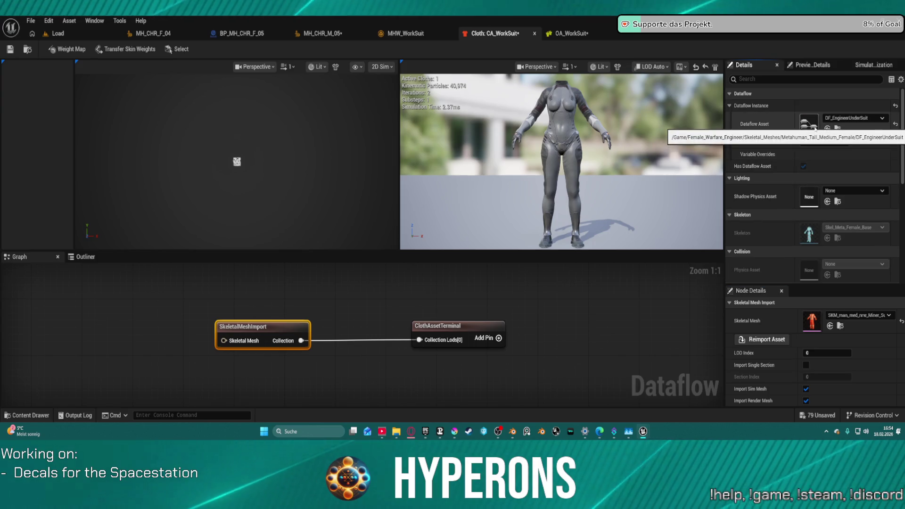
click(864, 120)
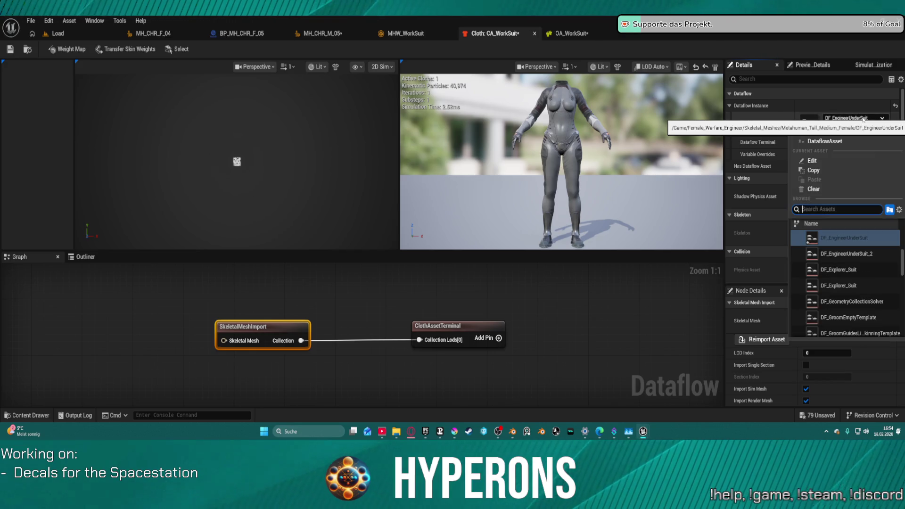
click(382, 238)
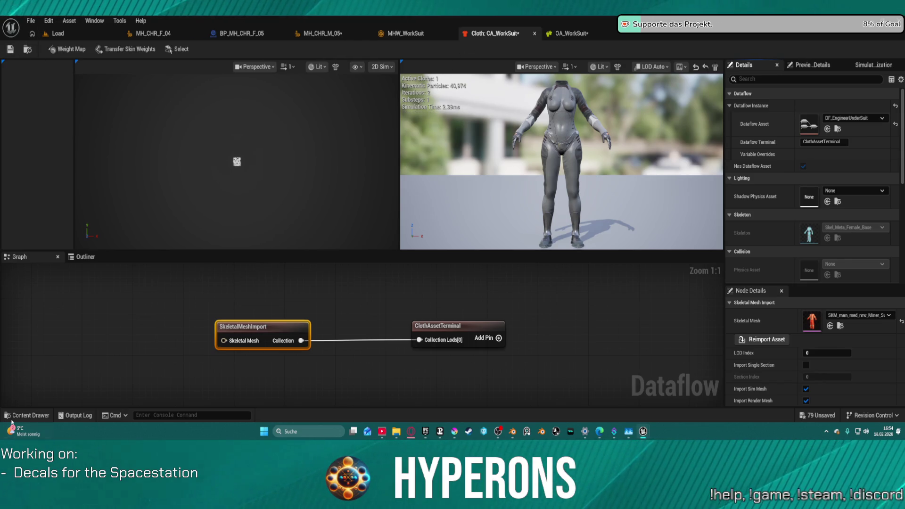
click(31, 416)
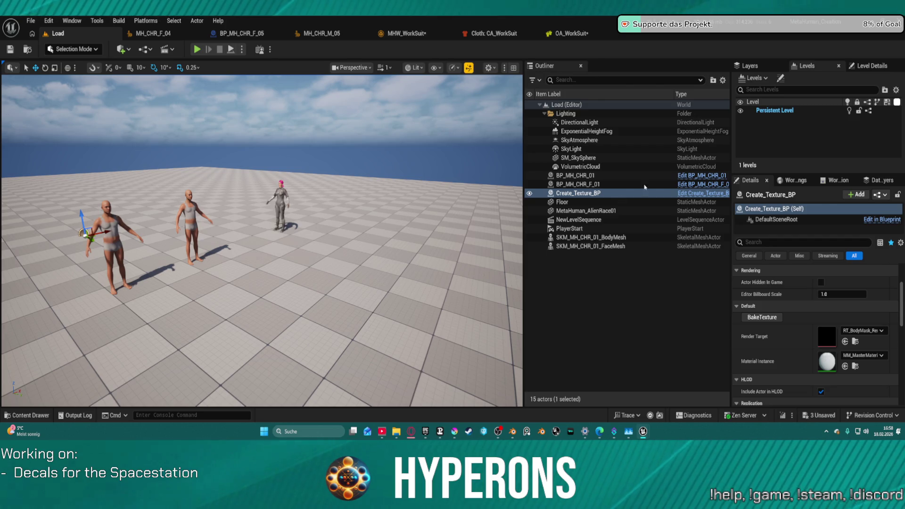
- Bake the body mask texture from Create_Texture_BP and return to the CA_WorkSuit cloth editor
click(763, 317)
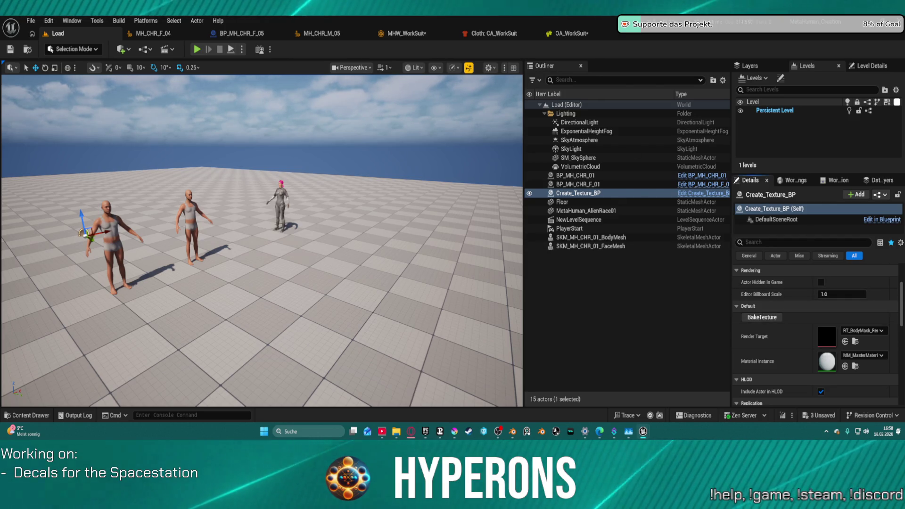
key(ctrl+space)
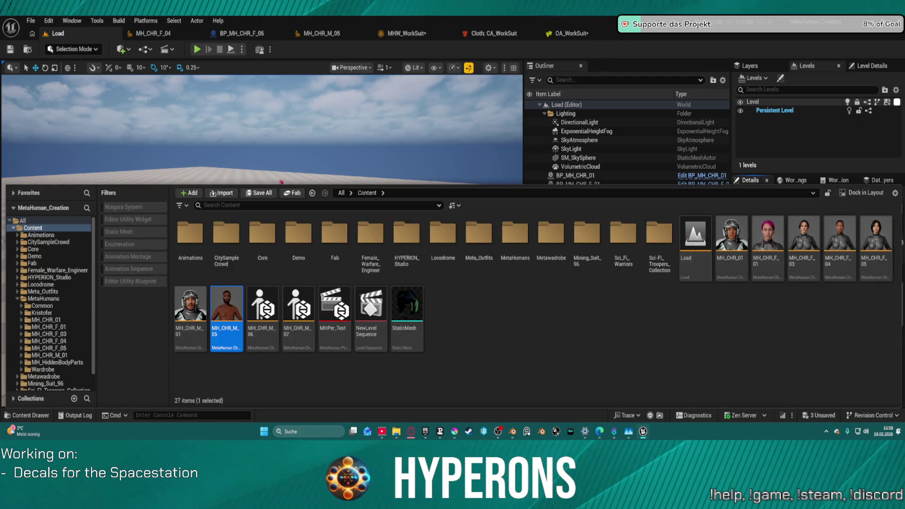
key(ctrl+space)
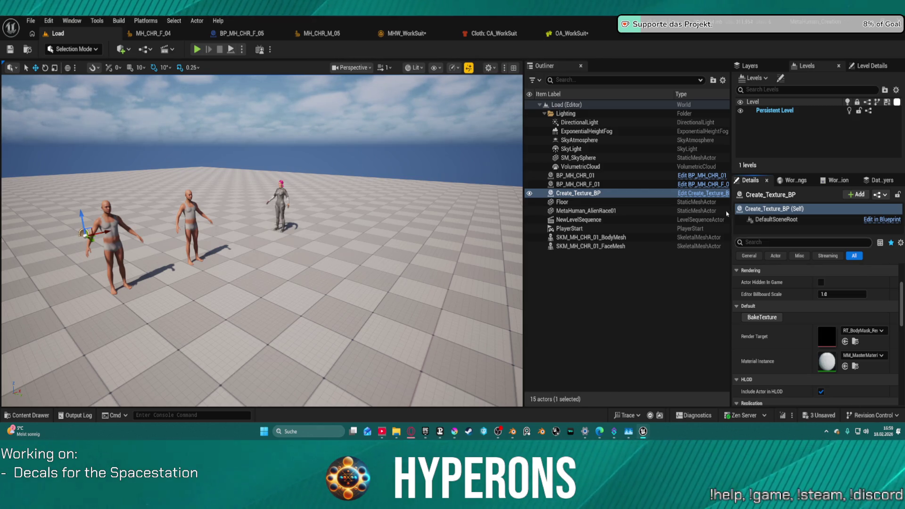
click(492, 33)
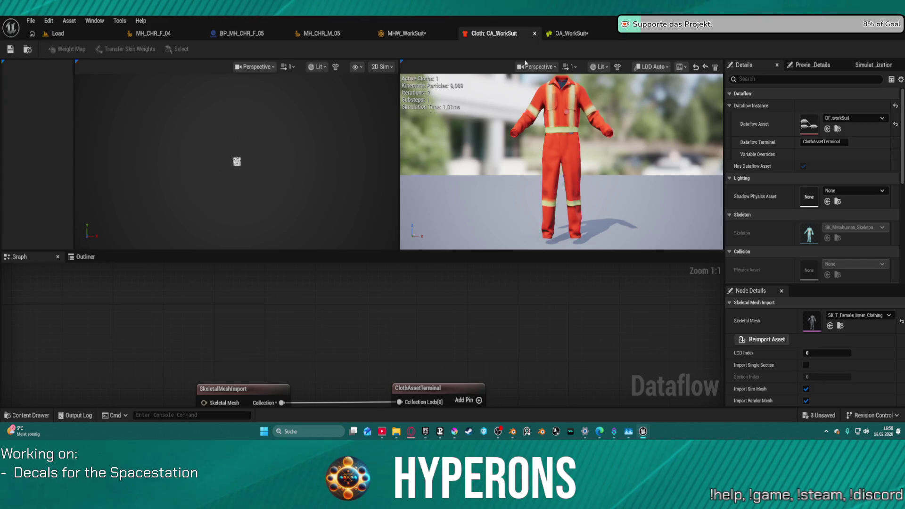
- Set MHW_WorkSuit's Body Hidden Face Map Texture to Texture4 and save it
click(571, 33)
click(414, 32)
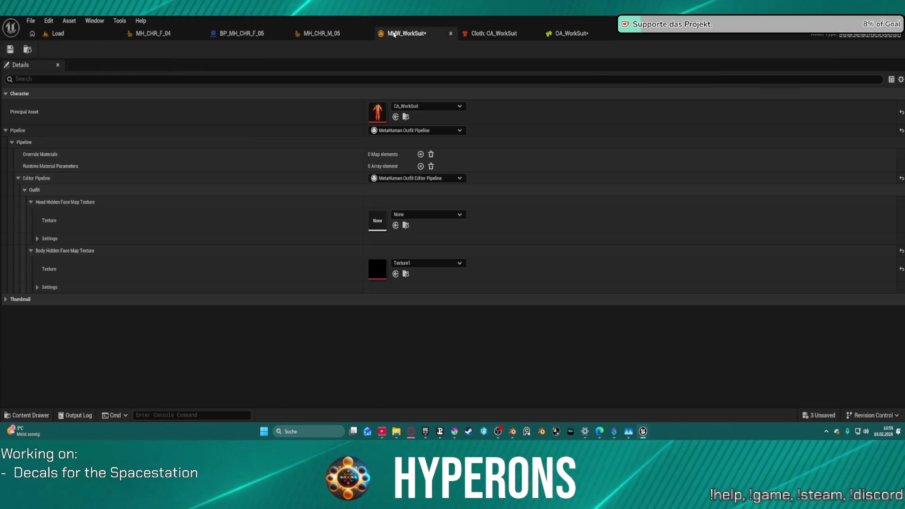
click(396, 274)
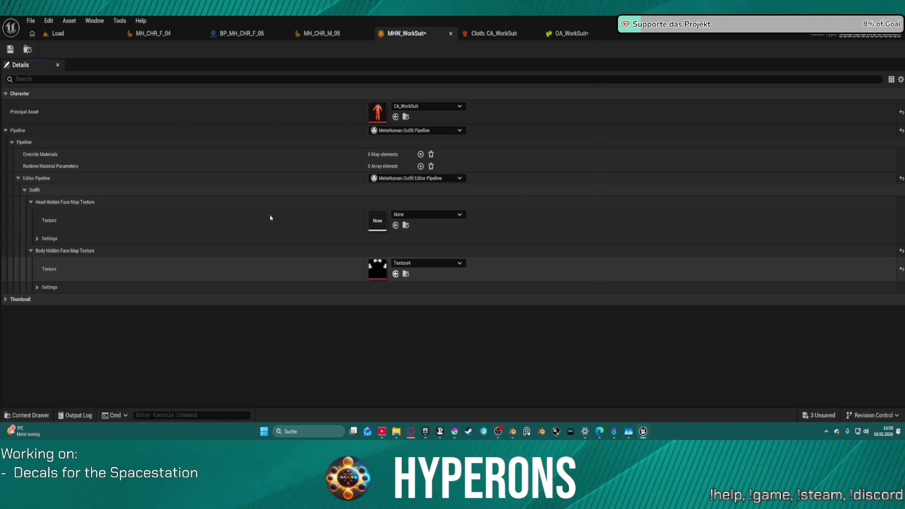
click(13, 52)
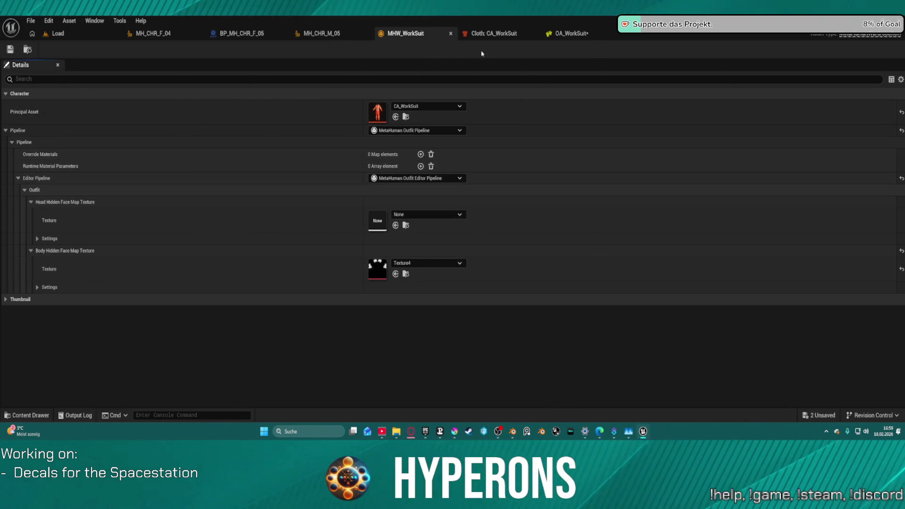
click(490, 33)
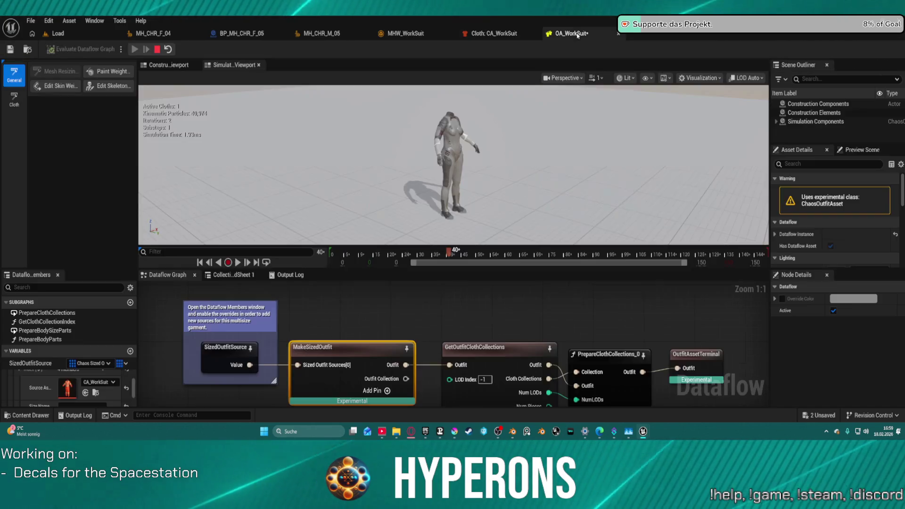
- In OA_WorkSuit, select the GetClothCollectionIndex subgraph and give the graph panels more height
click(572, 33)
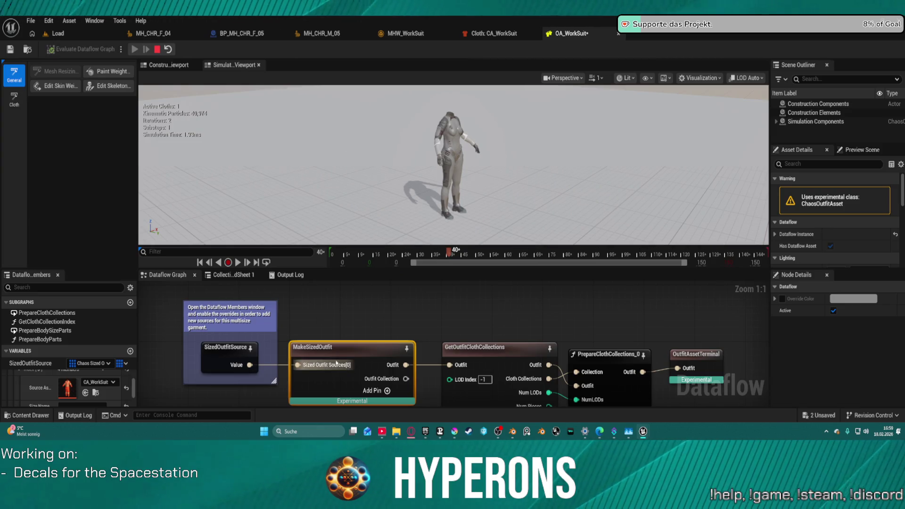
scroll(100, 393, down, 2)
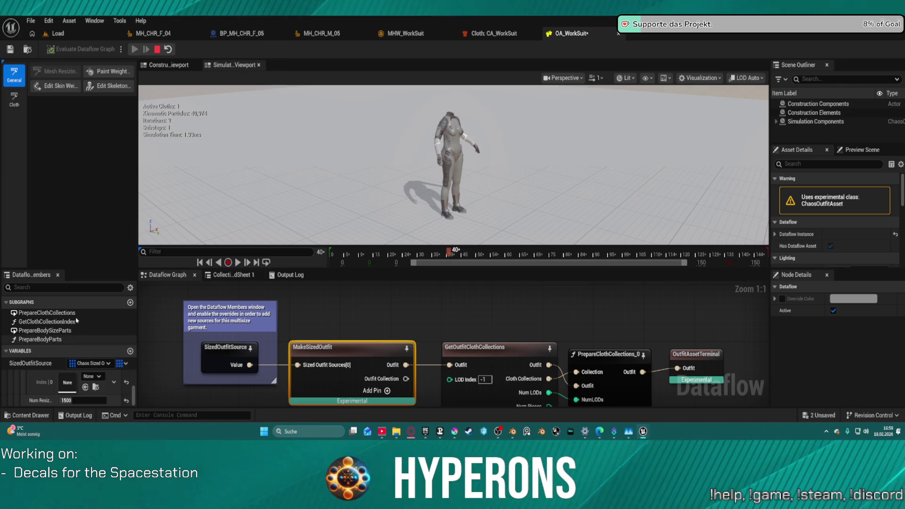
click(75, 340)
click(70, 322)
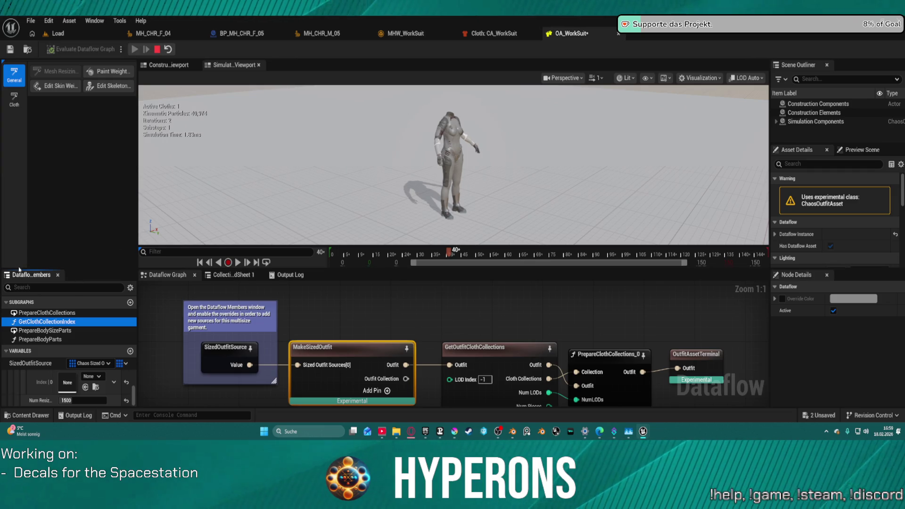
drag(26, 269, 32, 193)
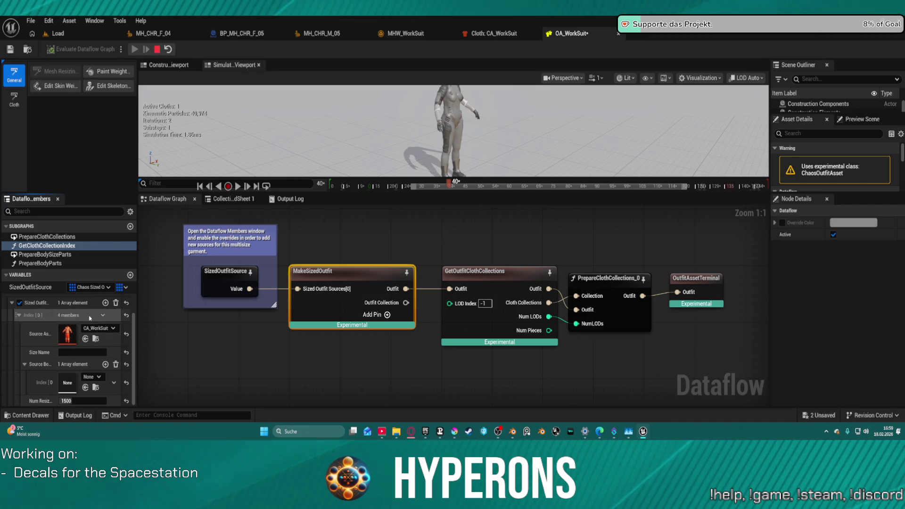
- Clear the Sized Outfit Source entry and save OA_WorkSuit
click(115, 304)
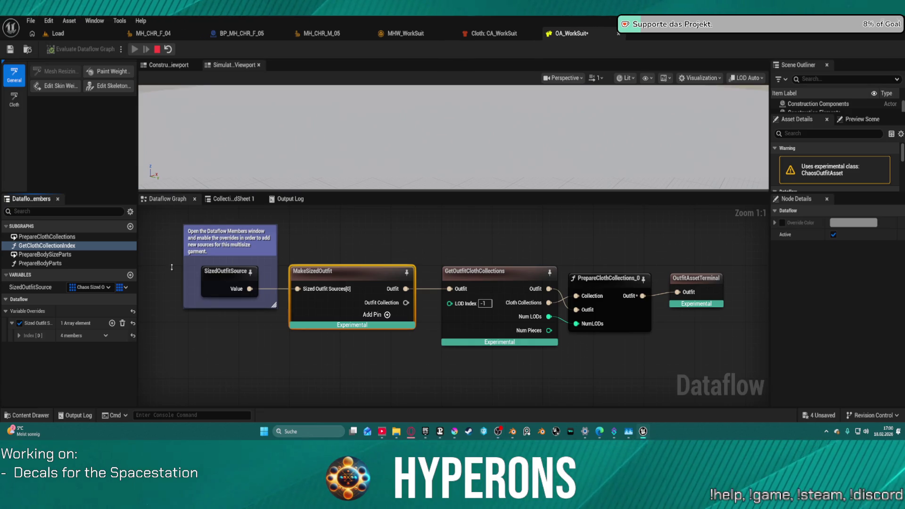
mouse_move(409, 194)
mouse_down()
mouse_move(393, 298)
mouse_move(397, 201)
mouse_move(397, 256)
mouse_up()
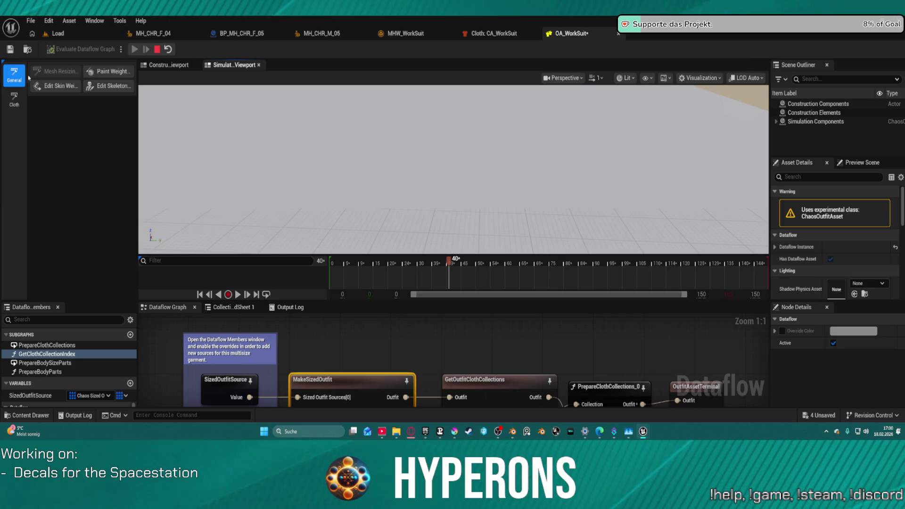
click(10, 49)
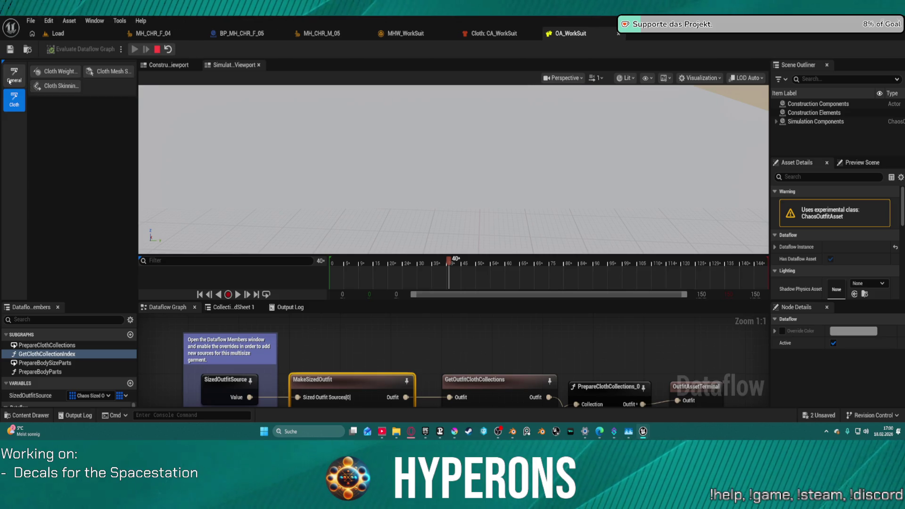
drag(456, 219, 490, 255)
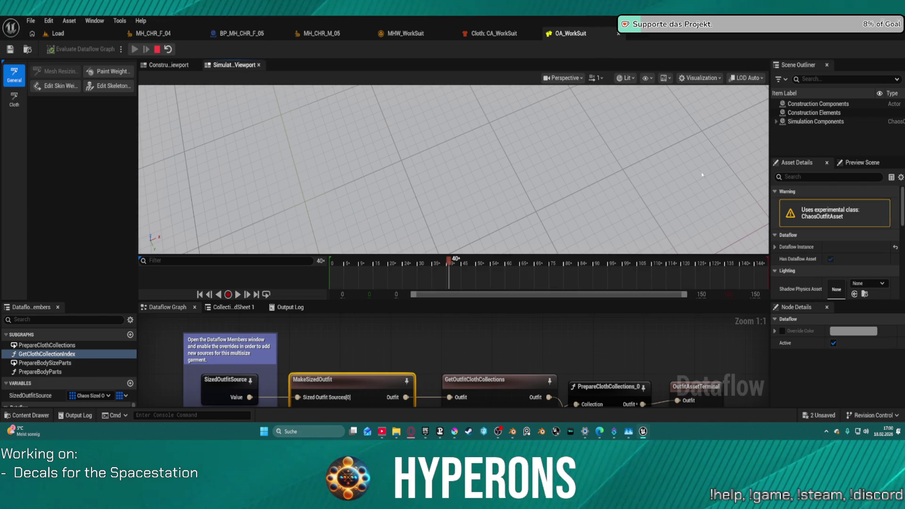
click(515, 35)
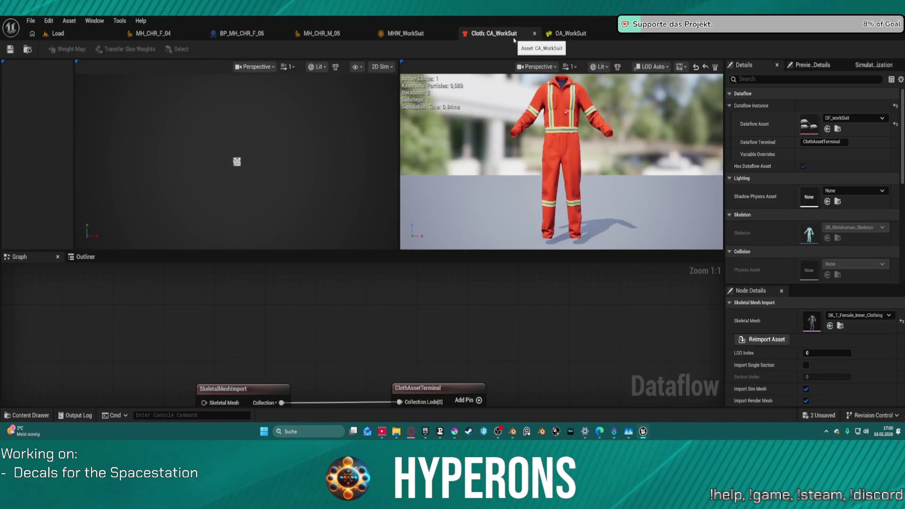
- Browse the MHW_WorkSuit, MH_CHR_M_05 and Load tabs, ending on the MH_CHR_F_04 character
click(410, 33)
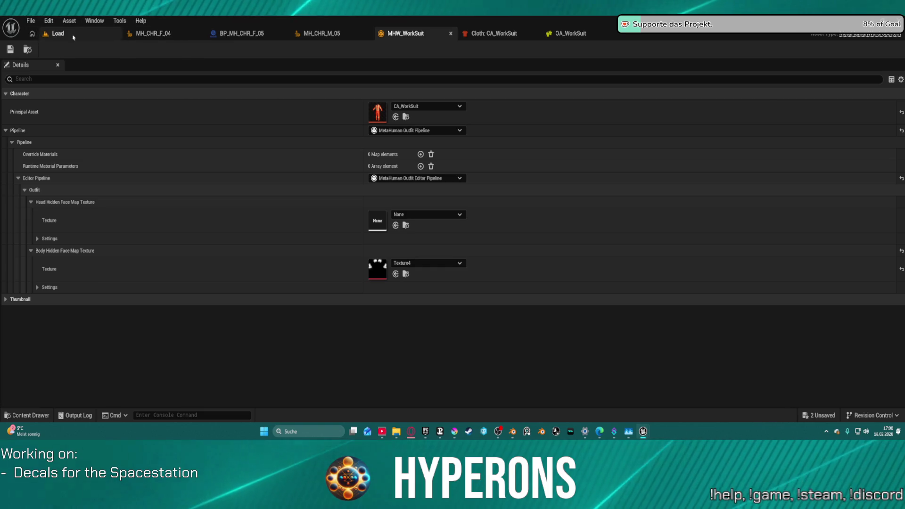
click(330, 35)
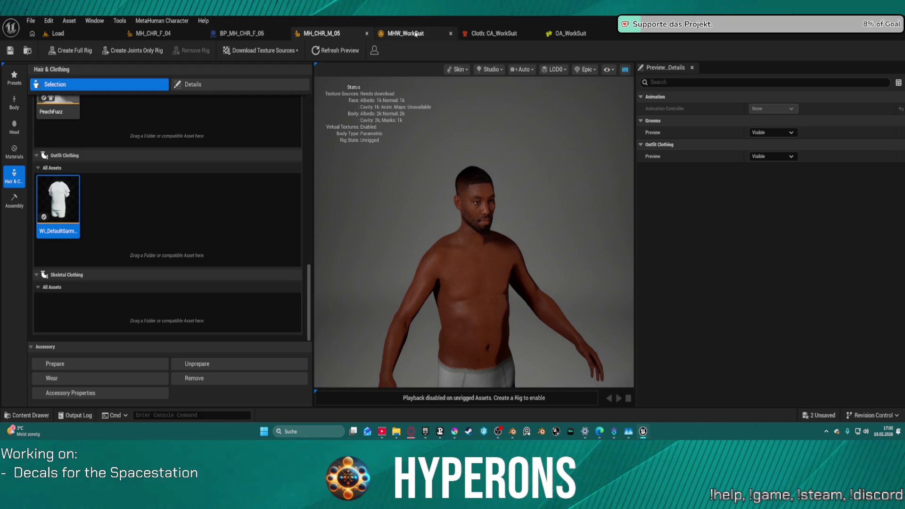
click(393, 40)
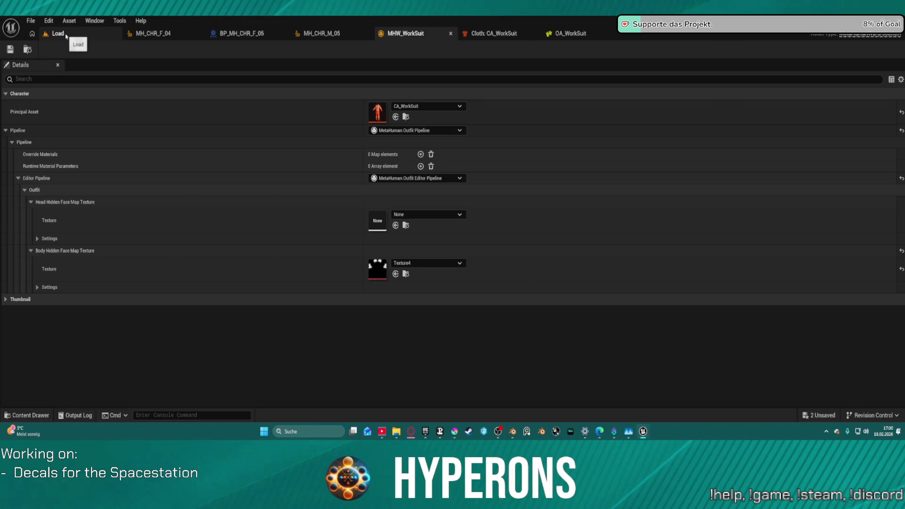
click(57, 33)
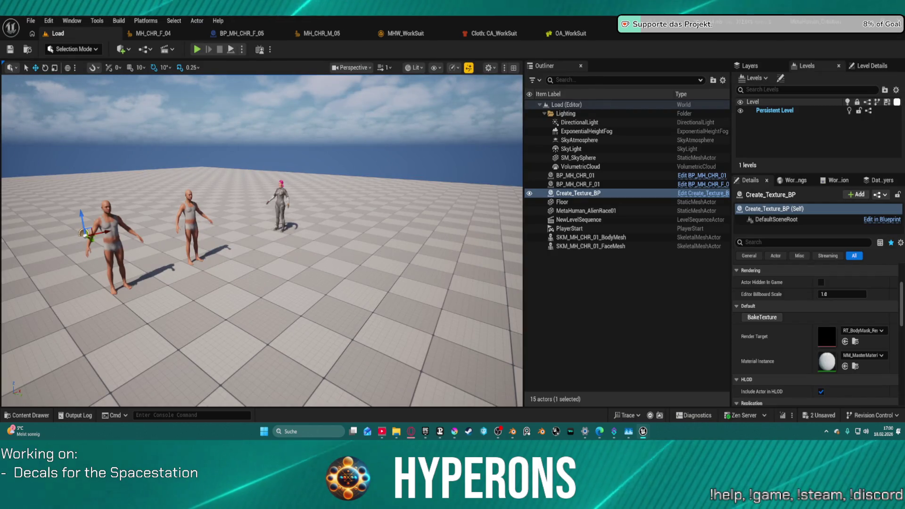
click(160, 34)
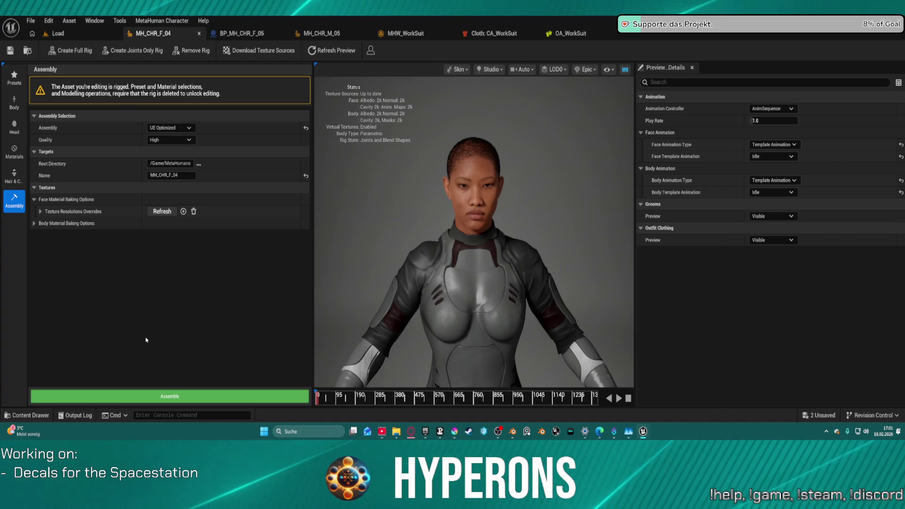
- Close MH_CHR_F_04 and drag MHW_WorkSuit into MH_CHR_M_05's Outfit Clothing
click(199, 34)
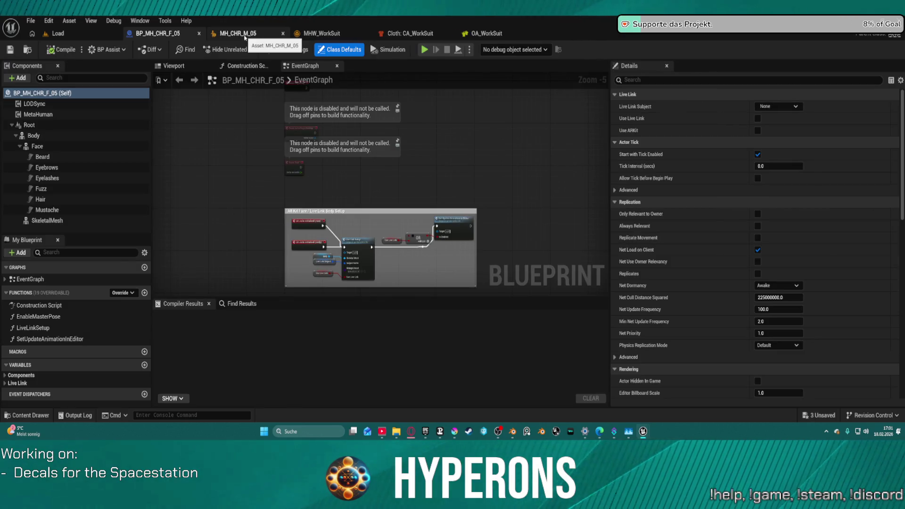
click(245, 38)
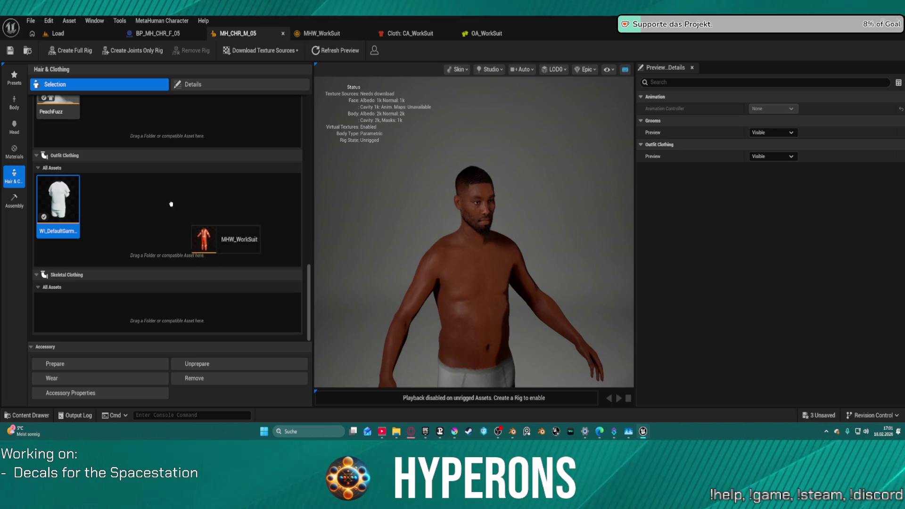
click(191, 211)
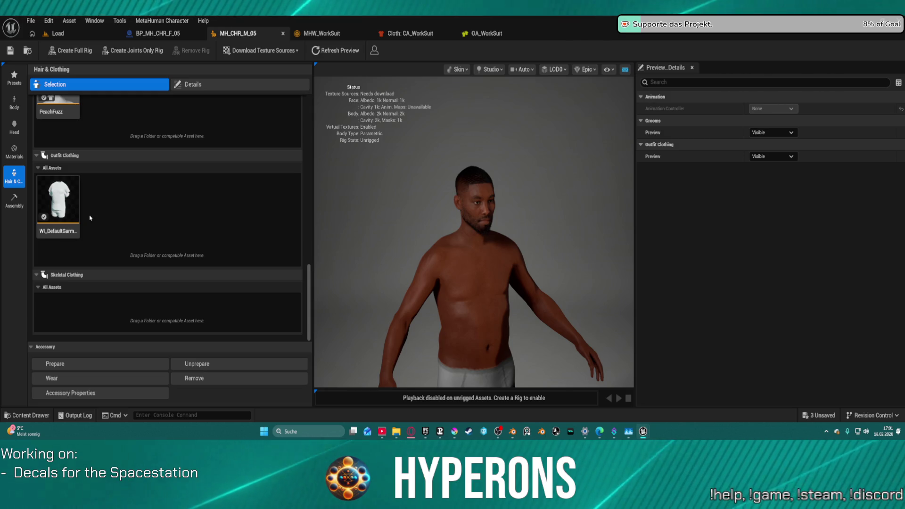
scroll(152, 232, up, 1)
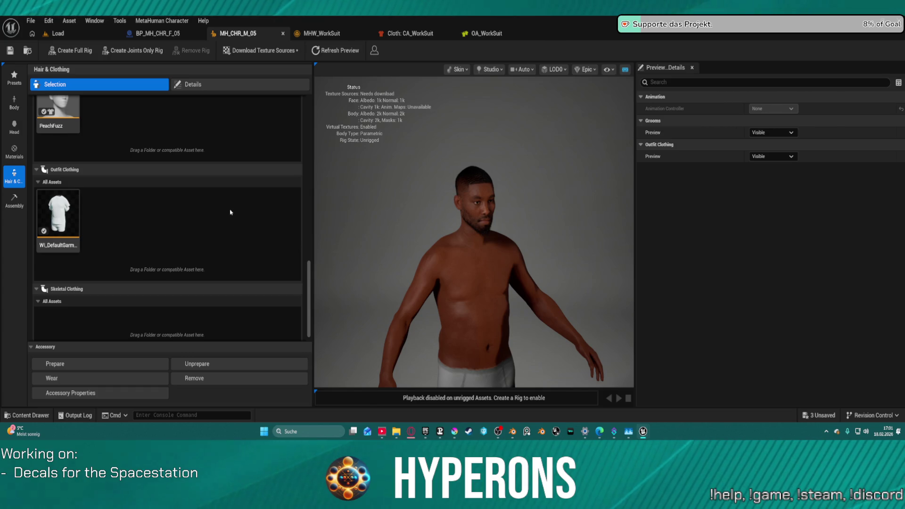
scroll(231, 212, up, 3)
scroll(198, 268, down, 3)
scroll(146, 265, down, 1)
scroll(176, 196, up, 3)
scroll(185, 183, down, 2)
scroll(185, 183, down, 1)
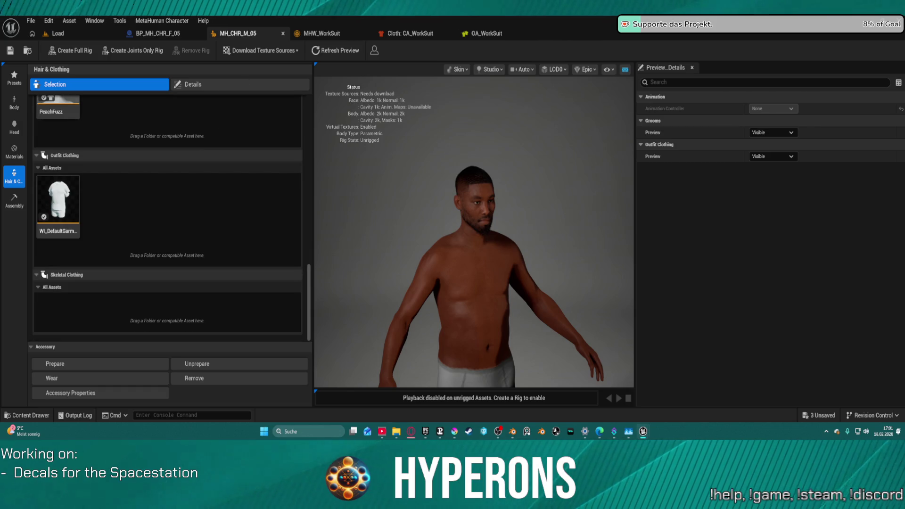
mouse_move(372, 7)
mouse_down()
mouse_move(231, 122)
mouse_move(170, 206)
mouse_up()
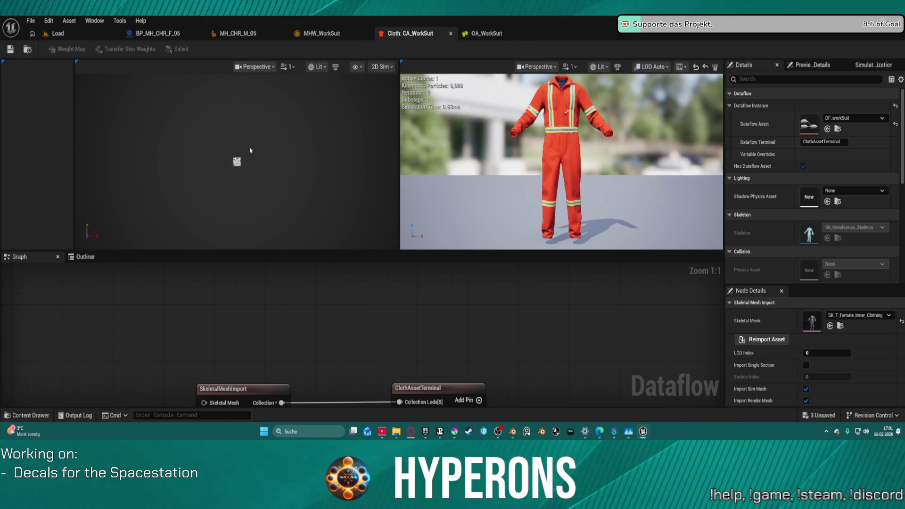
- Review MHW_WorkSuit's Thumbnail settings, then return through CA_WorkSuit to OA_WorkSuit
scroll(236, 151, up, 5)
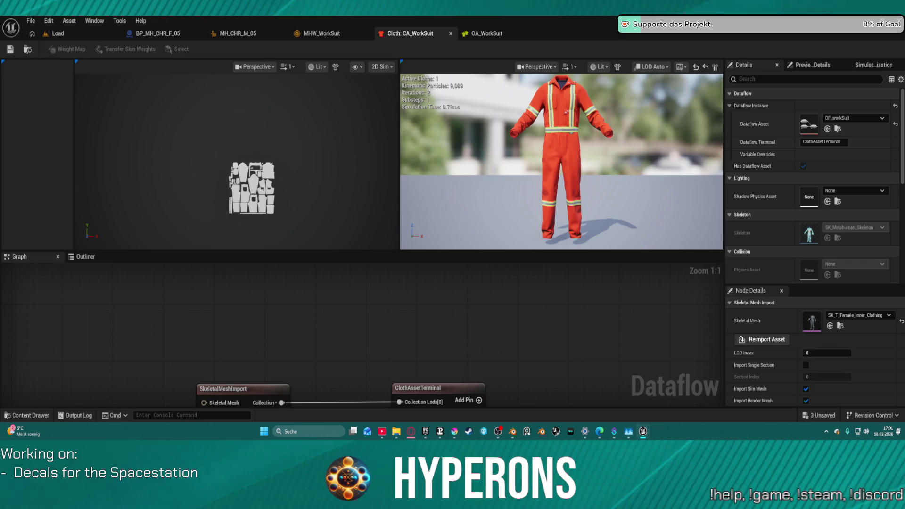
click(322, 33)
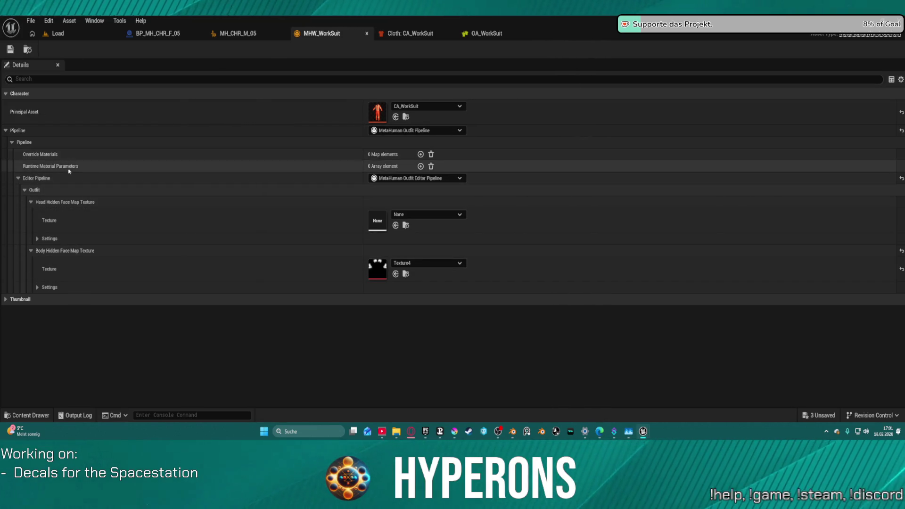
click(6, 300)
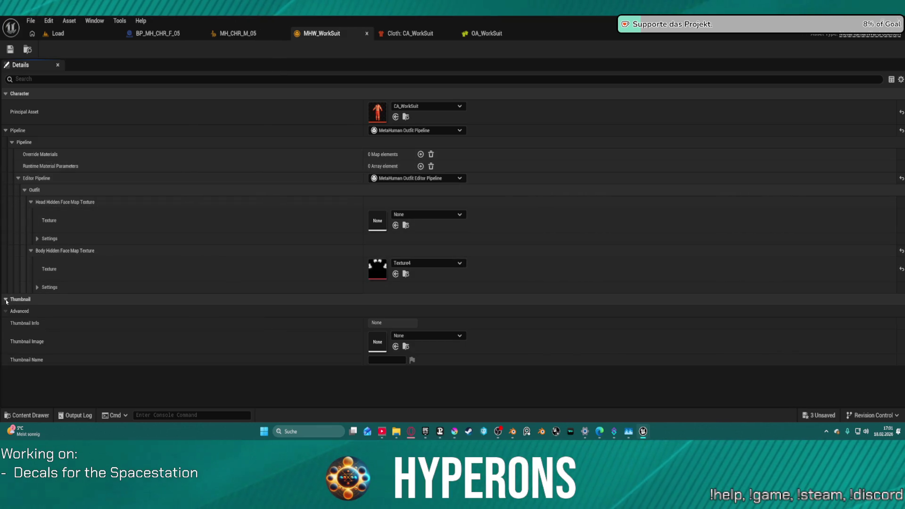
click(6, 300)
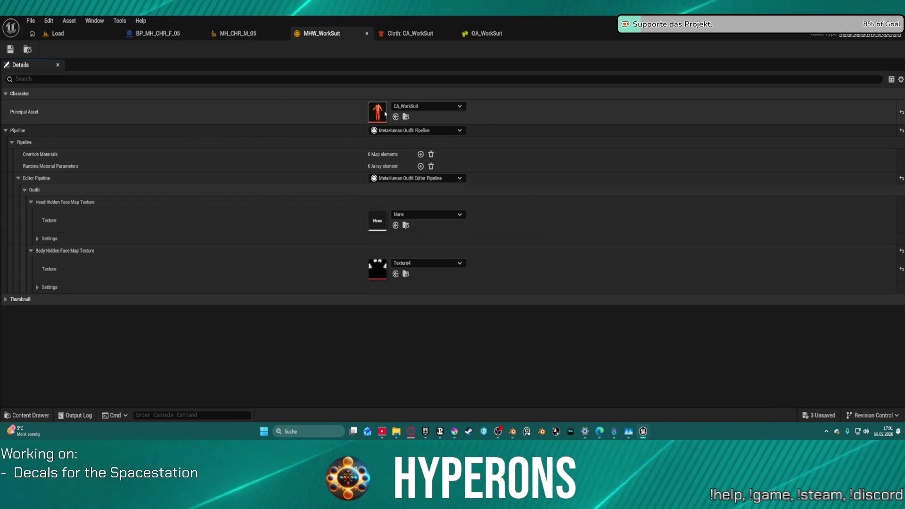
double_click(378, 112)
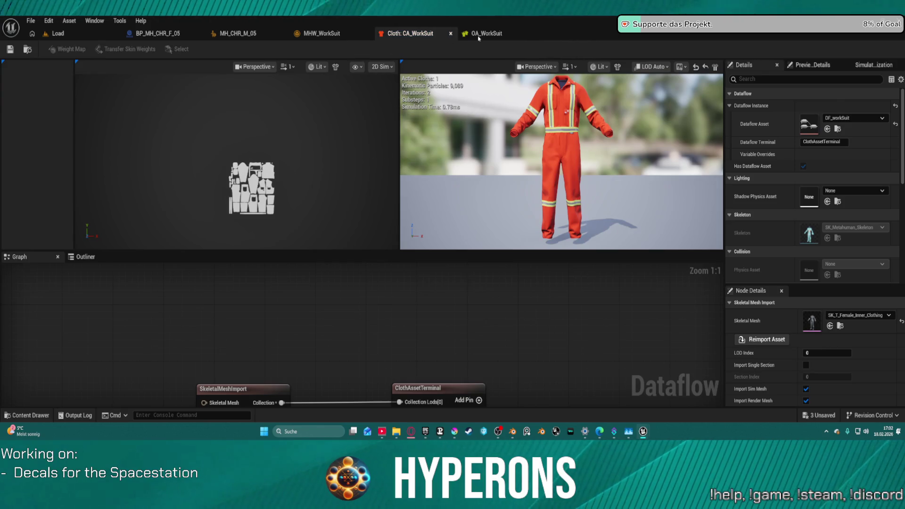
click(477, 37)
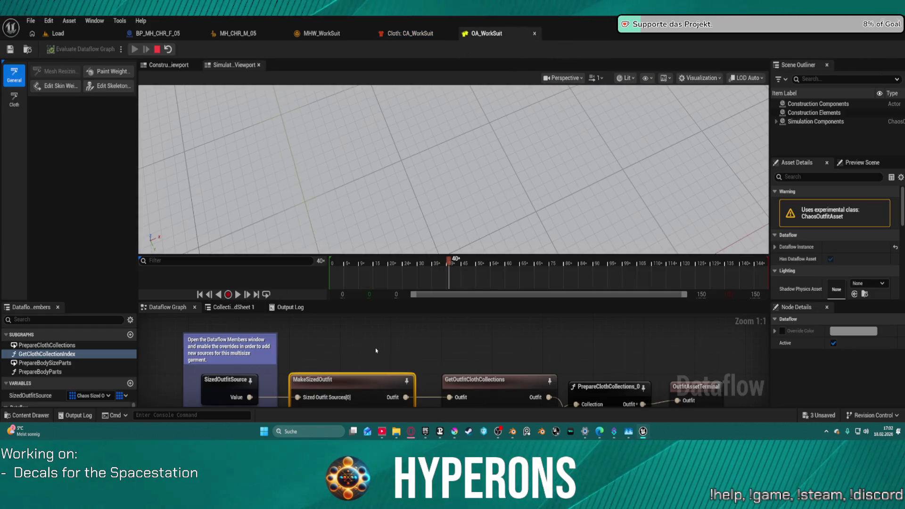
- Assign DF_WorkSuit as OA_WorkSuit's Dataflow Asset, searching 'work' in the picker
scroll(376, 351, down, 4)
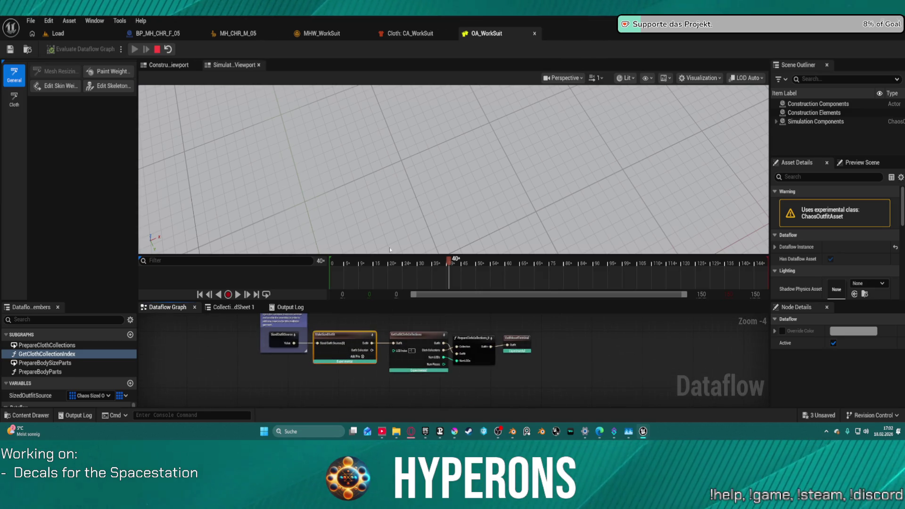
drag(390, 255, 390, 210)
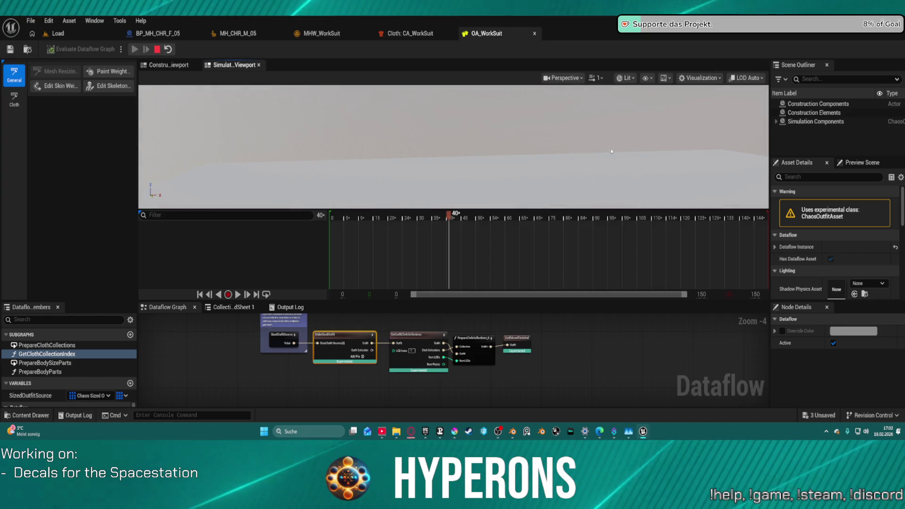
scroll(802, 227, down, 2)
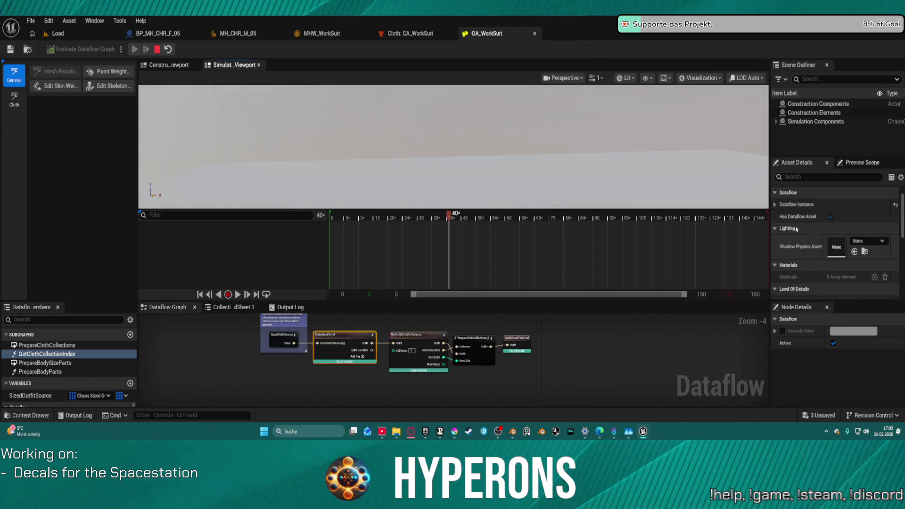
click(775, 204)
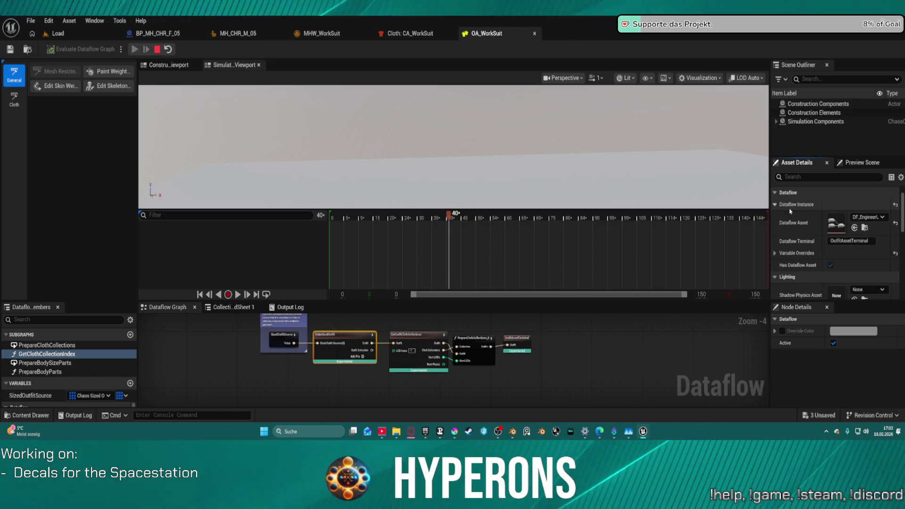
click(868, 218)
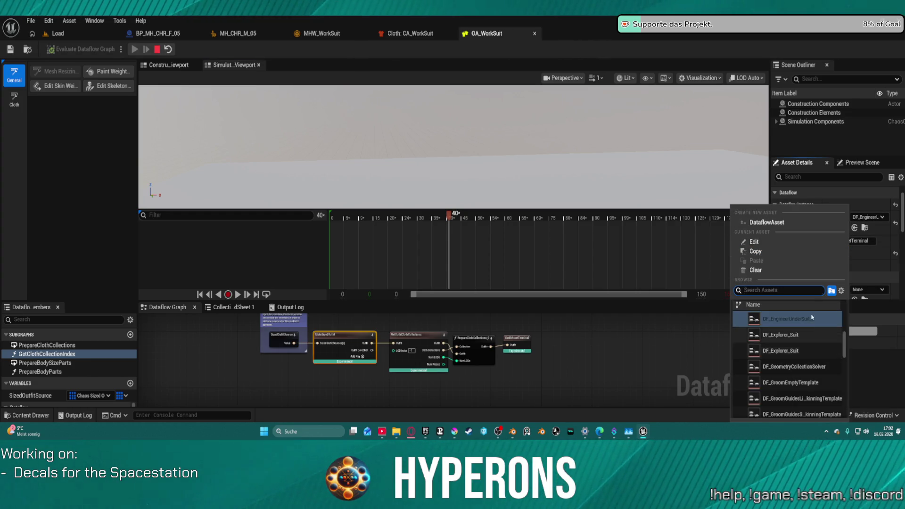
text(work)
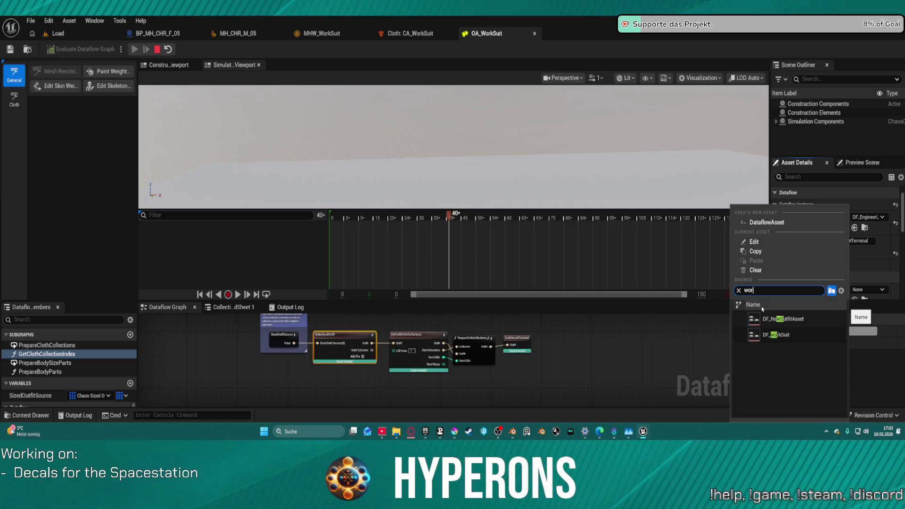
click(776, 319)
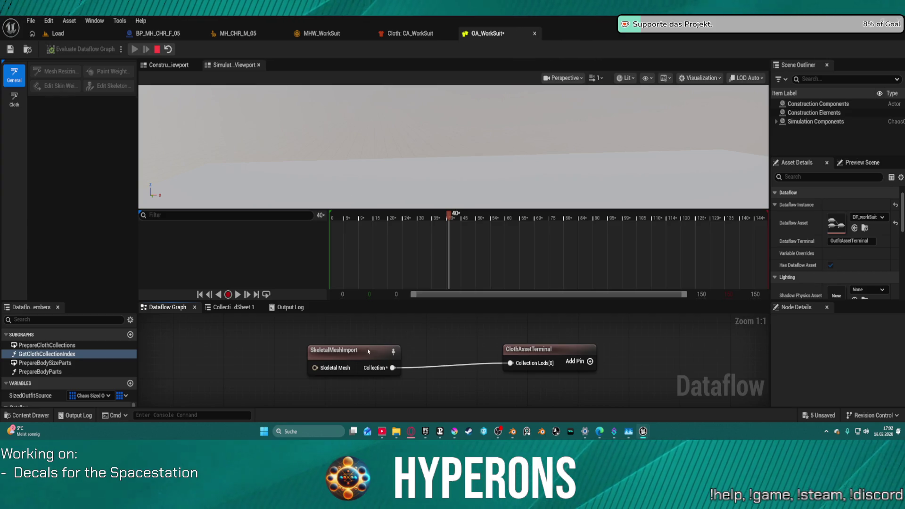
- Spread out SkeletalMeshImport and ClothAssetTerminal, then cut and re-paste both nodes
drag(368, 351, 264, 364)
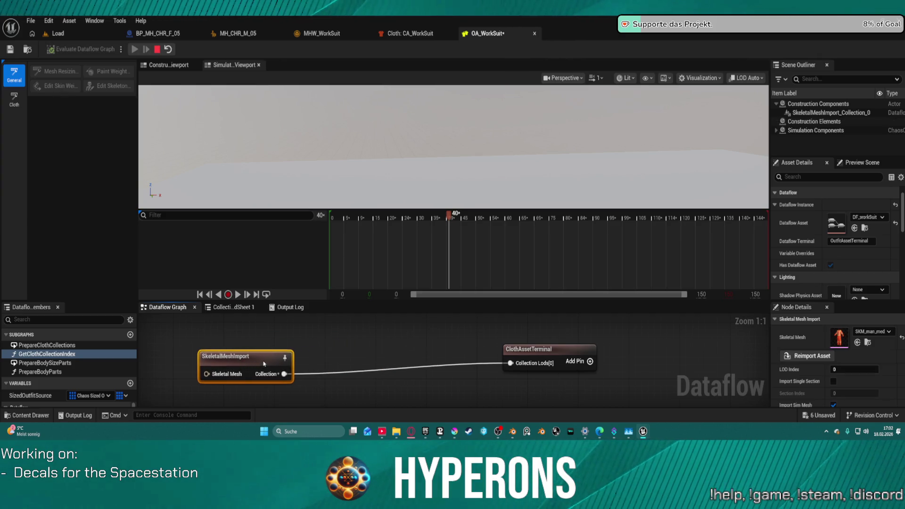
drag(548, 362, 713, 377)
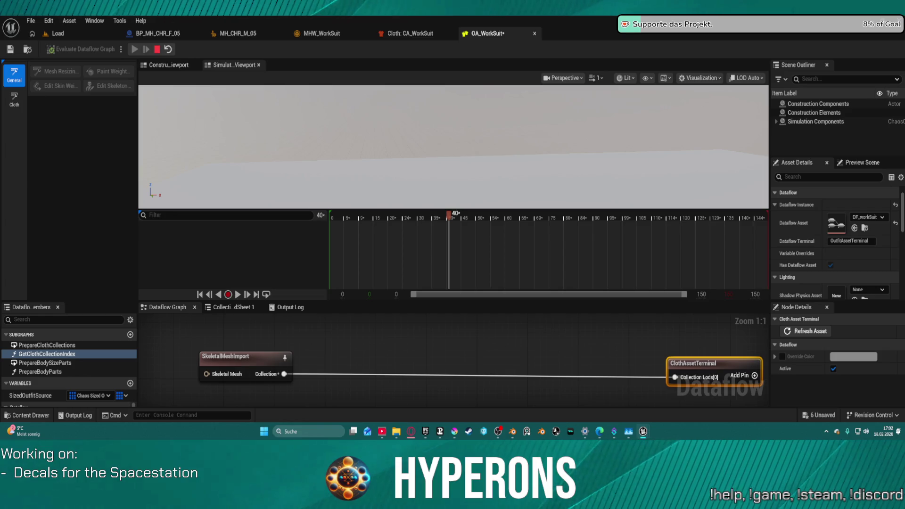
key(ctrl+a)
key(ctrl+c)
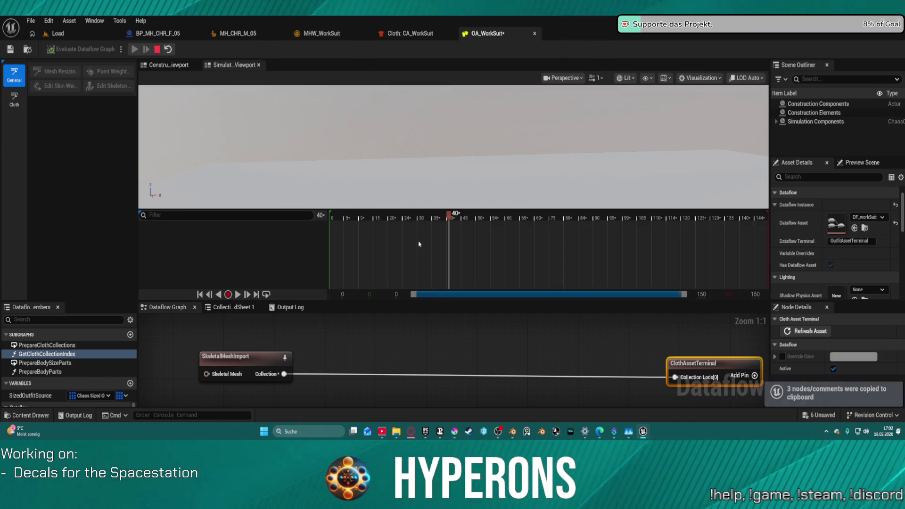
key(Delete)
key(ctrl+v)
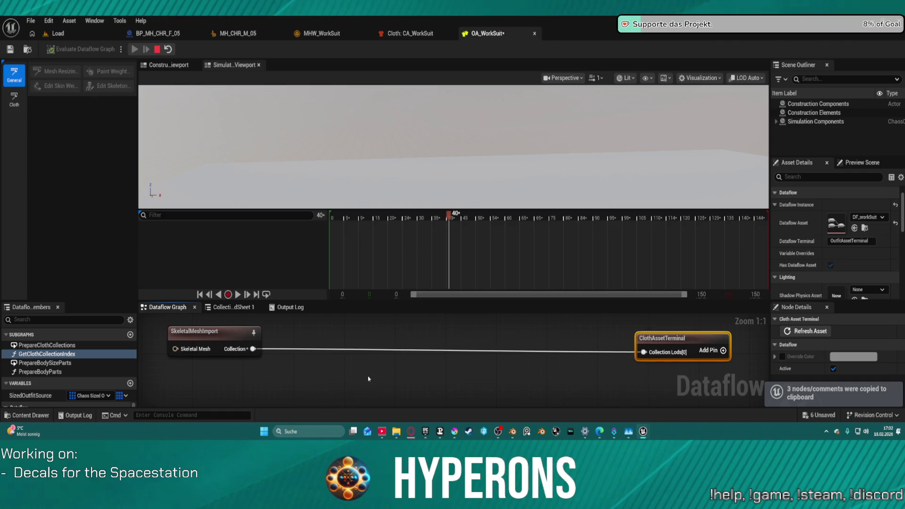
- Replace SkeletalMeshImport with MakeSizedOutfit, GetOutfitClothCollections and PrepareClothCollections wired toward ClothAssetTerminal
click(232, 346)
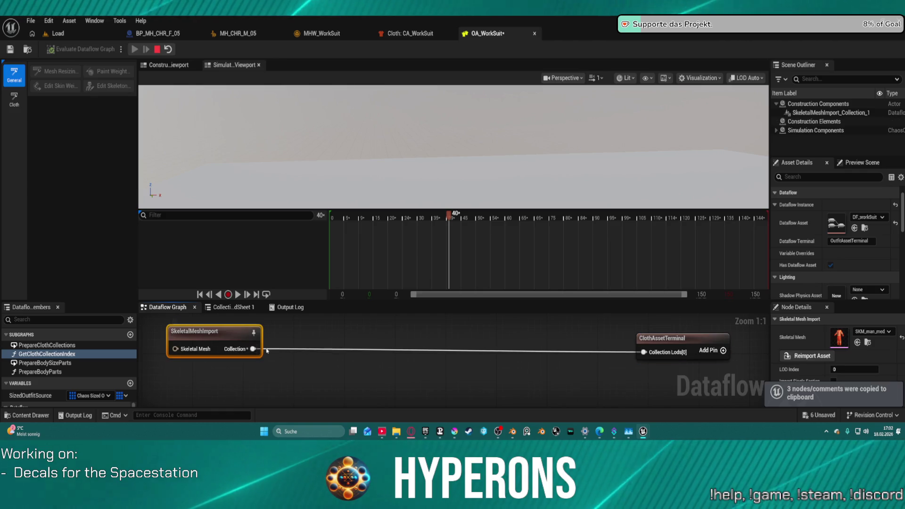
key(Delete)
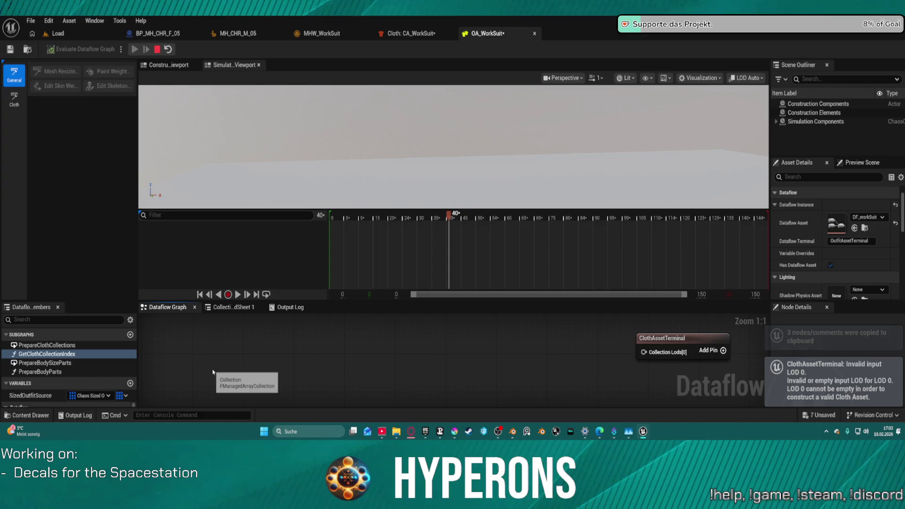
key(ctrl+v)
mouse_move(560, 397)
mouse_down()
mouse_move(644, 350)
mouse_move(559, 395)
mouse_move(608, 377)
mouse_move(638, 351)
mouse_move(627, 398)
mouse_up()
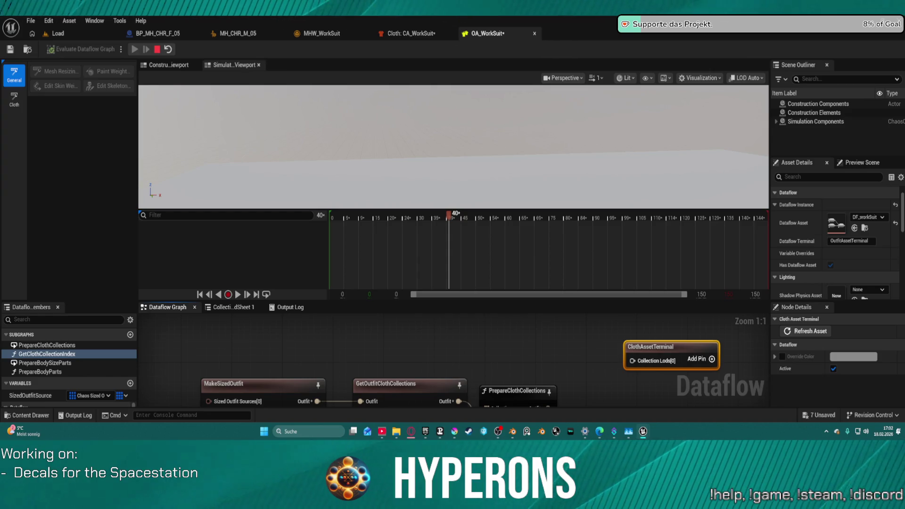
- Delete the three pasted outfit nodes from the DF_workSuit graph
click(519, 388)
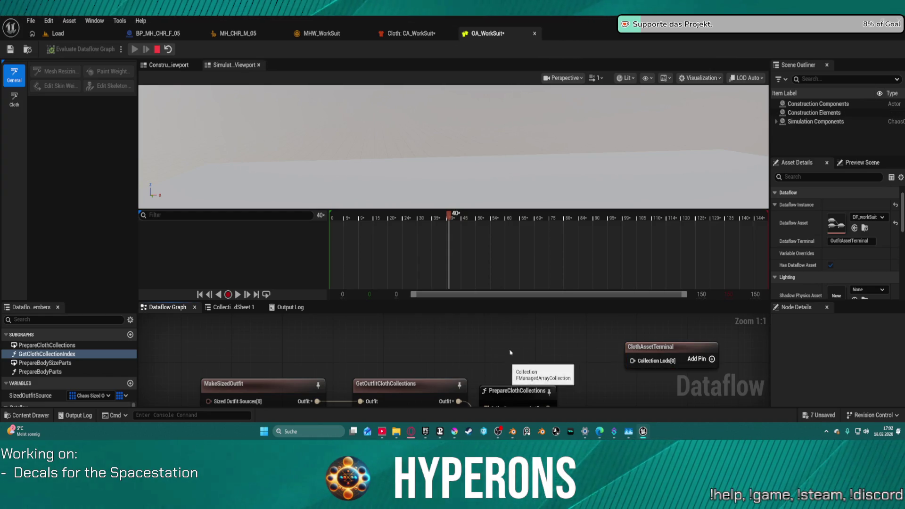
scroll(521, 398, down, 3)
click(275, 352)
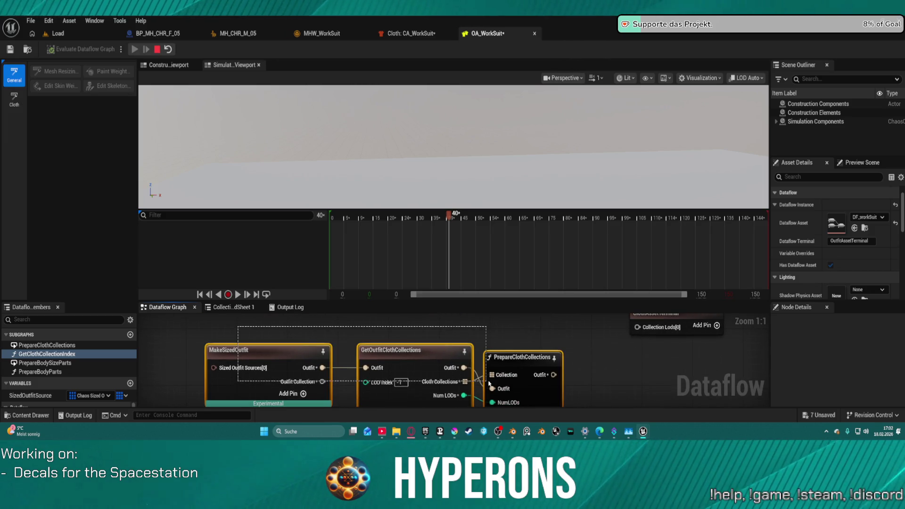
key(Delete)
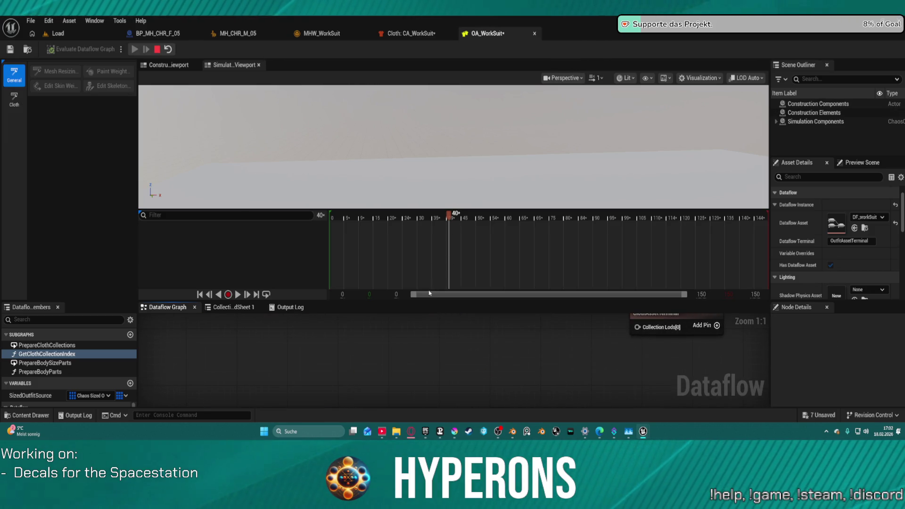
- Enlarge the graph panel, move ClothAssetTerminal lower, and copy the four outfit nodes
mouse_move(423, 302)
mouse_down()
mouse_move(425, 214)
mouse_move(427, 223)
mouse_up()
mouse_move(674, 243)
mouse_down()
mouse_move(681, 294)
mouse_move(485, 319)
mouse_move(450, 314)
mouse_up()
text(Pre)
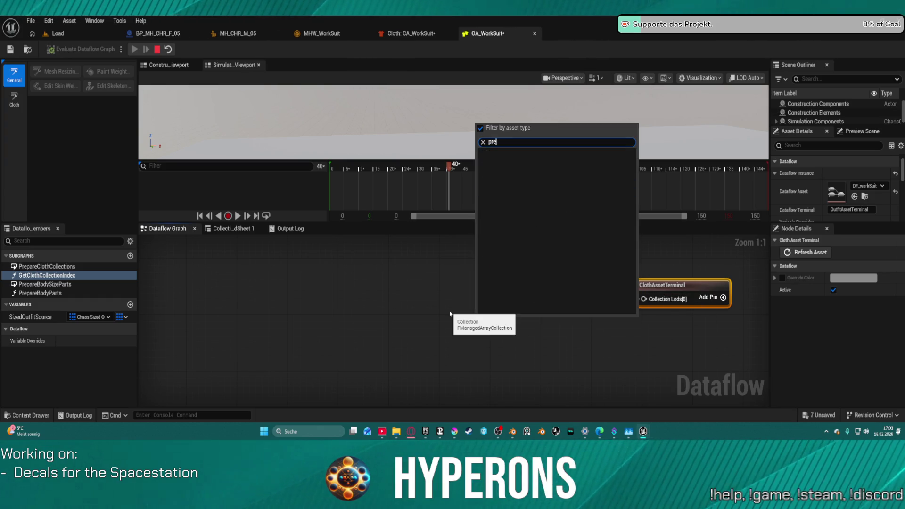
click(471, 314)
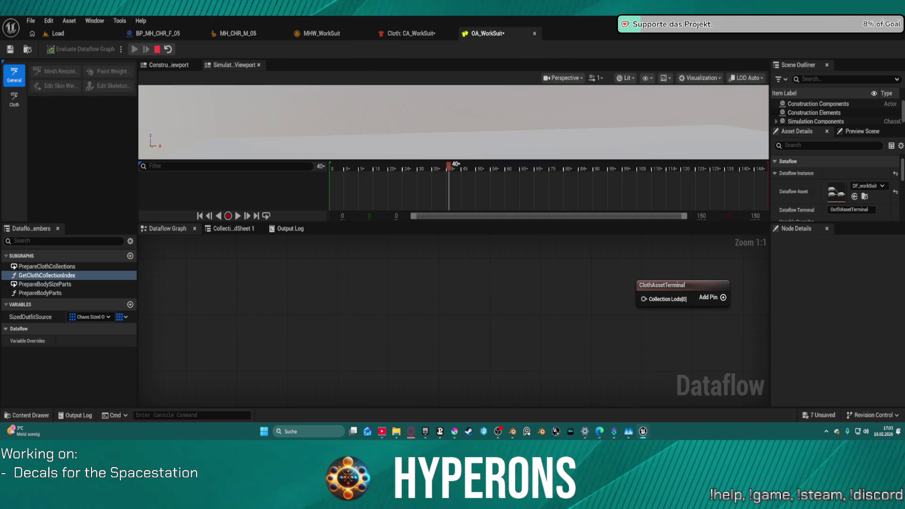
key(ctrl+c)
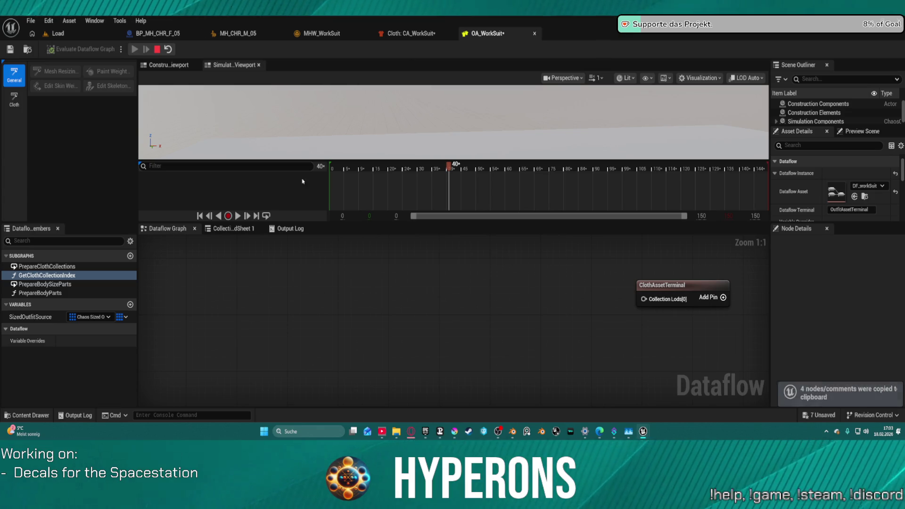
- Paste the four outfit nodes, wire PrepareClothCollections to ClothAssetTerminal, then delete all but SizedOutfitSource
key(ctrl+v)
mouse_move(259, 268)
mouse_down()
mouse_move(352, 283)
mouse_move(364, 272)
mouse_move(584, 372)
mouse_up()
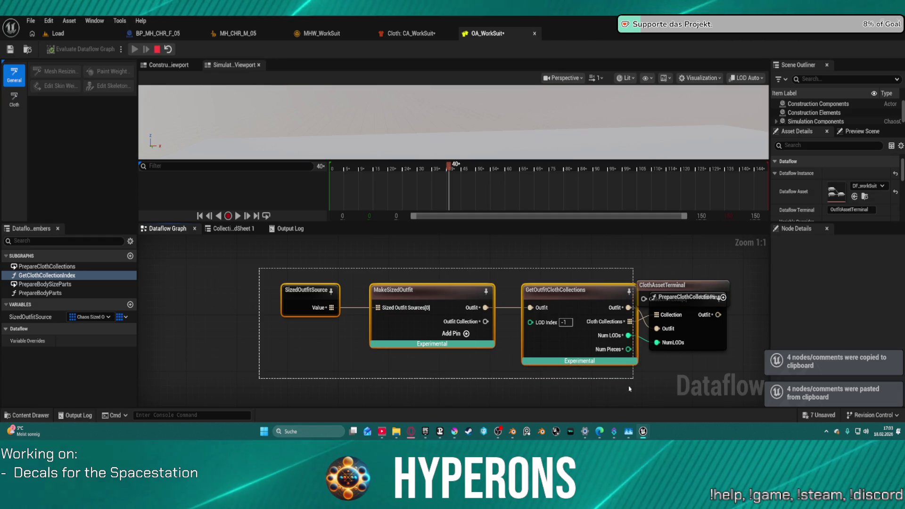
mouse_move(712, 289)
mouse_down()
mouse_move(784, 279)
mouse_move(704, 317)
mouse_up()
drag(552, 314, 706, 313)
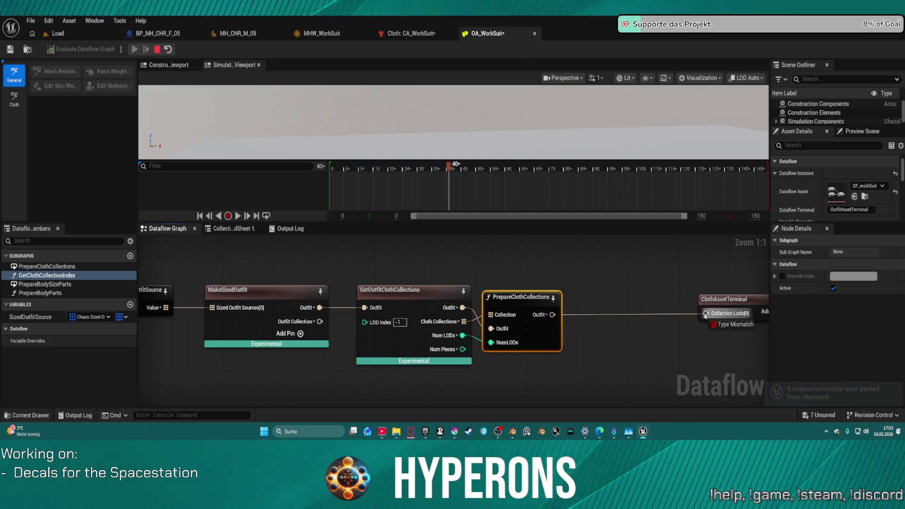
click(572, 294)
mouse_move(572, 295)
mouse_down()
mouse_move(754, 241)
mouse_move(702, 257)
mouse_up()
mouse_move(403, 248)
mouse_down()
mouse_move(670, 330)
mouse_move(698, 355)
mouse_up()
key(Delete)
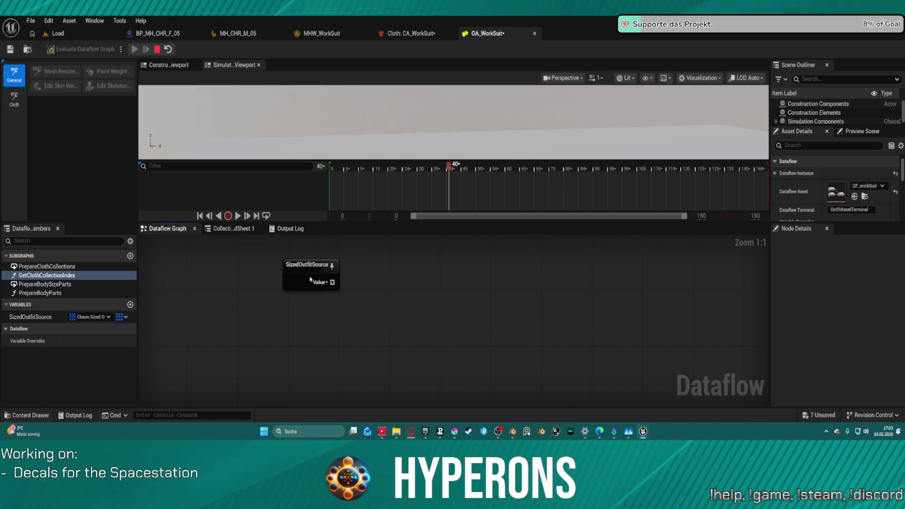
- Replace SizedOutfitSource with a fresh node found by searching 'size'
click(285, 281)
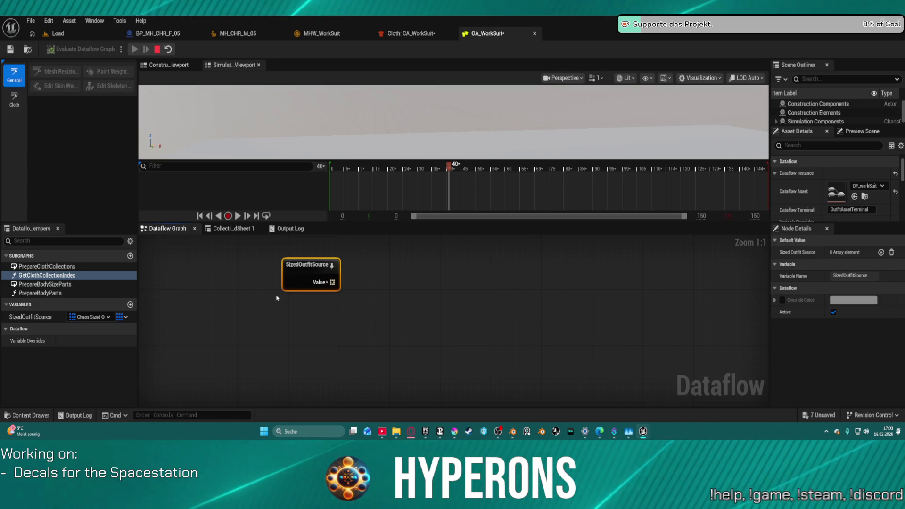
key(Delete)
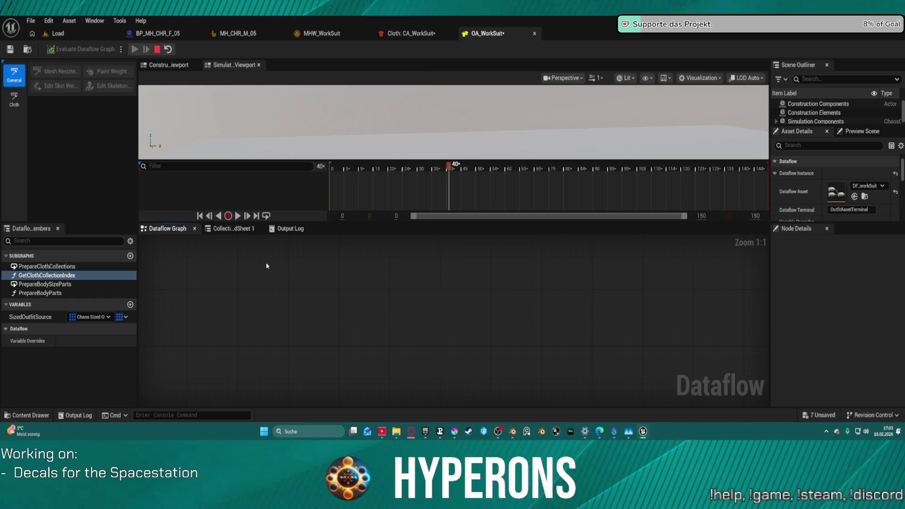
right_click(267, 265)
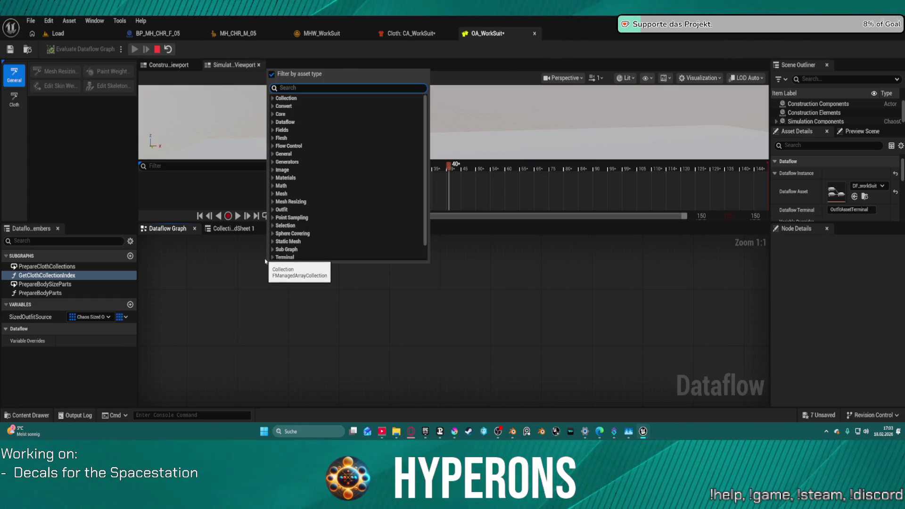
text(size)
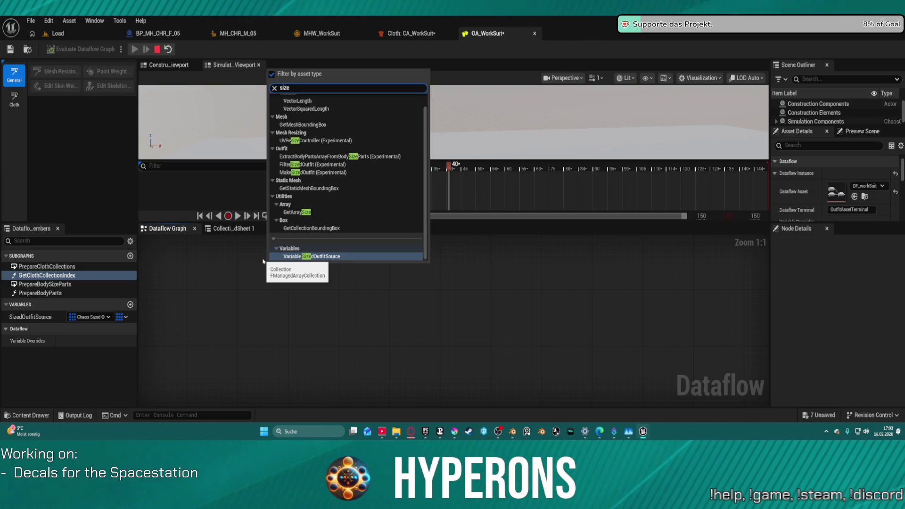
click(313, 260)
- Add a MakeSizedOutfit node wired to SizedOutfitSource's Value output
drag(316, 286, 401, 286)
text(ma)
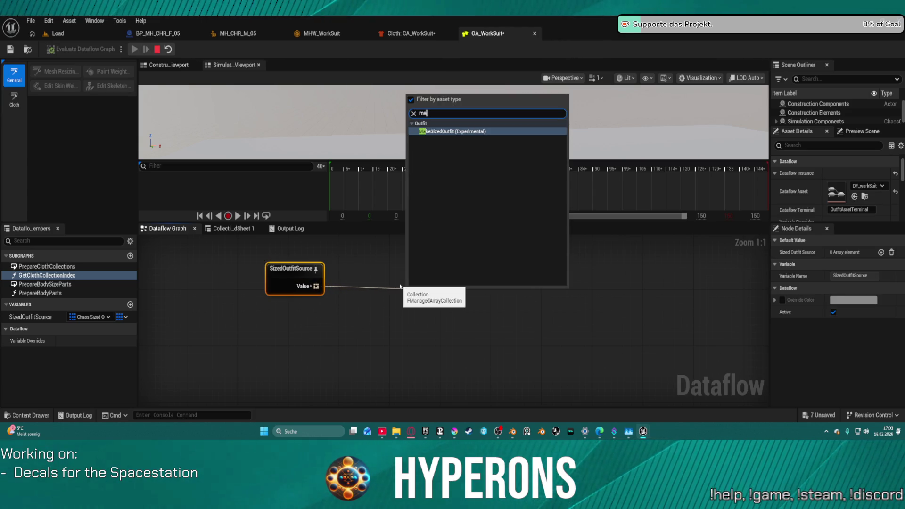
key(Return)
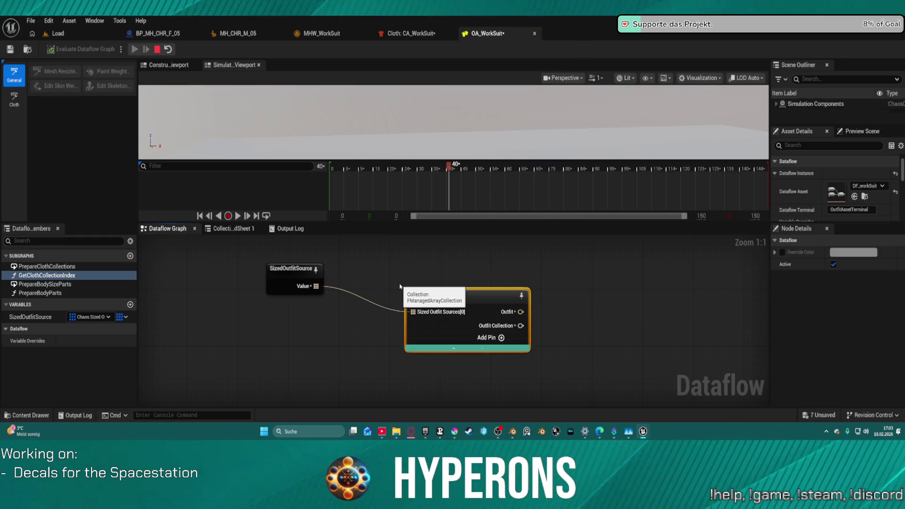
drag(462, 287, 409, 265)
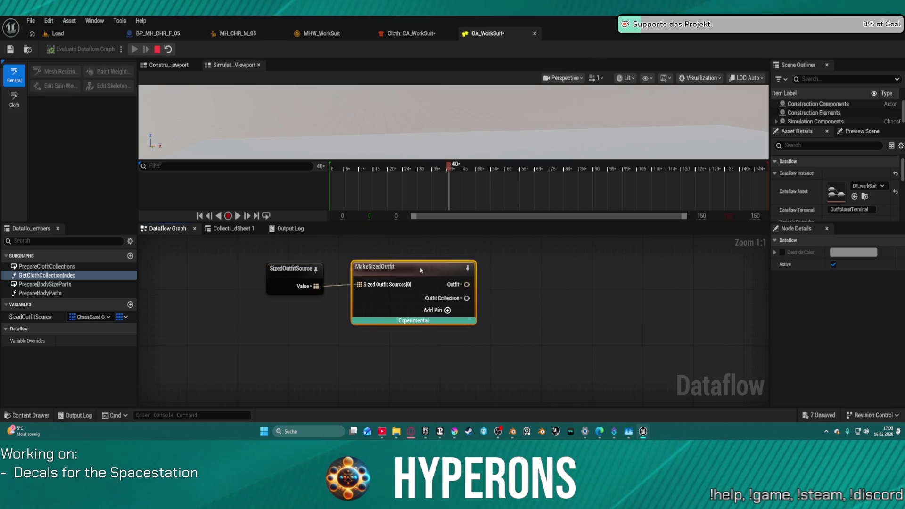
- Add GetOutfitClothCollections from MakeSizedOutfit's Outfit output, then start searching for a following node
drag(459, 287, 552, 290)
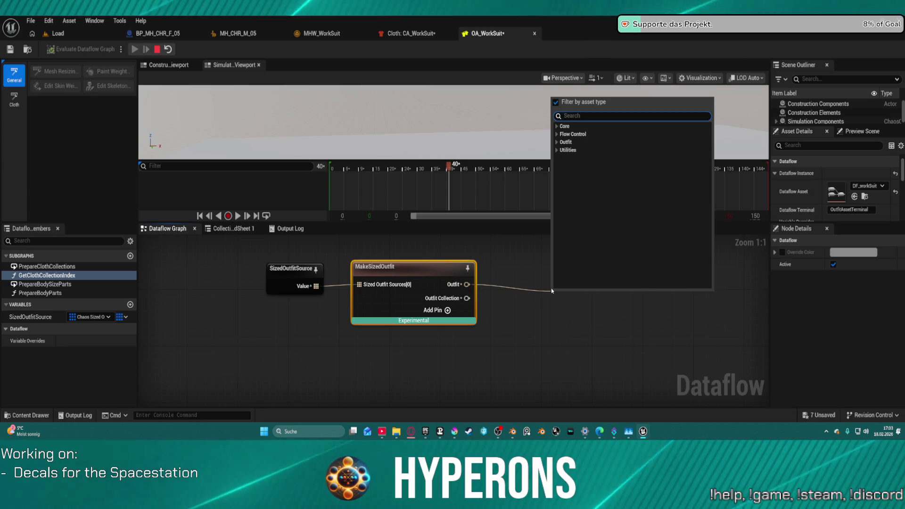
text(get)
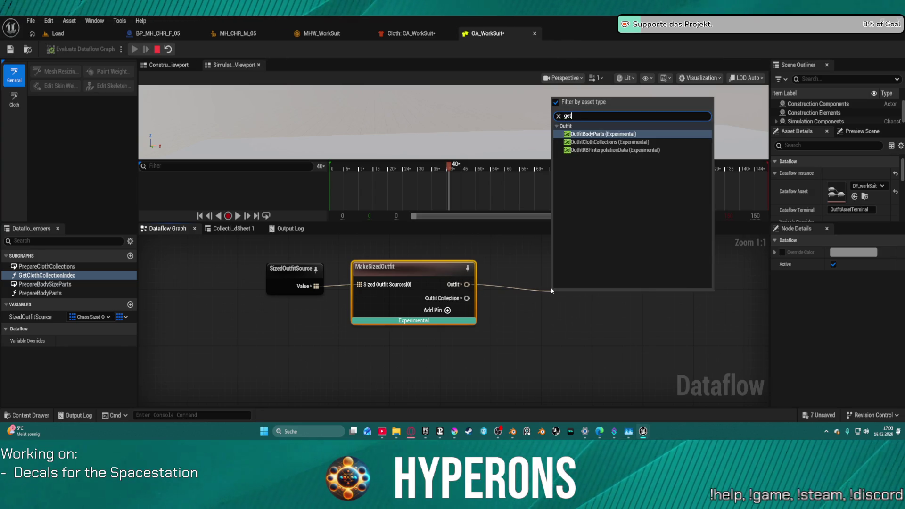
text(out)
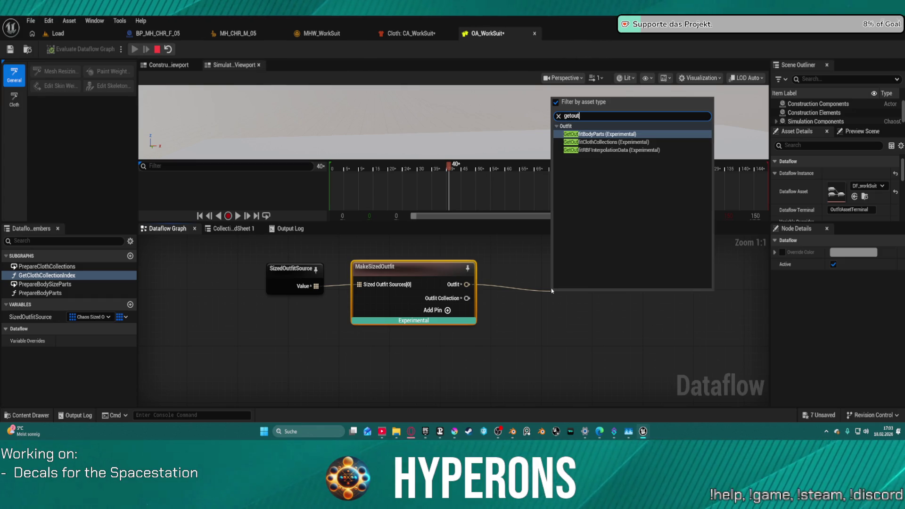
key(Down)
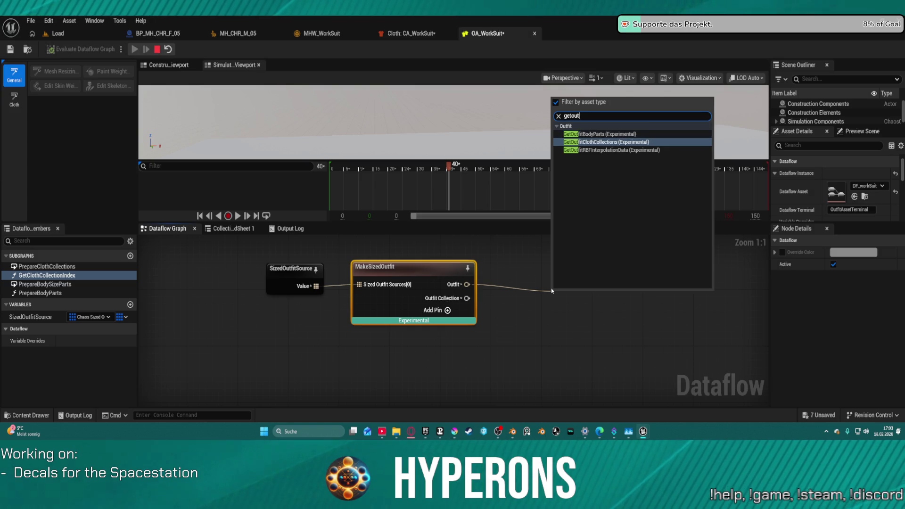
key(Return)
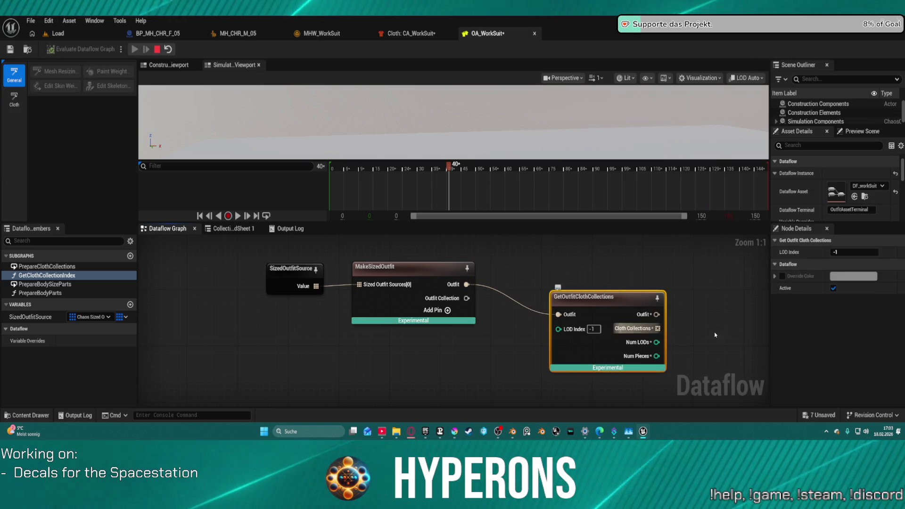
drag(656, 314, 695, 307)
text(pr)
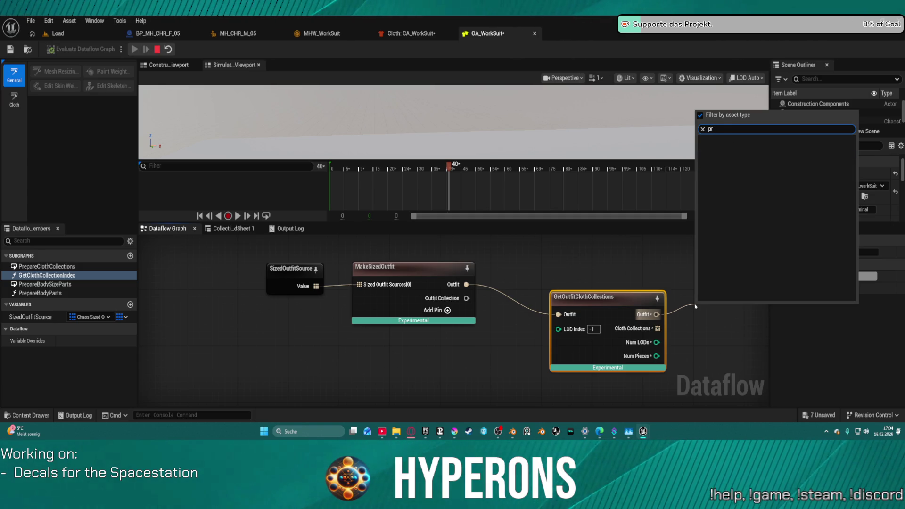
key(BackSpace)
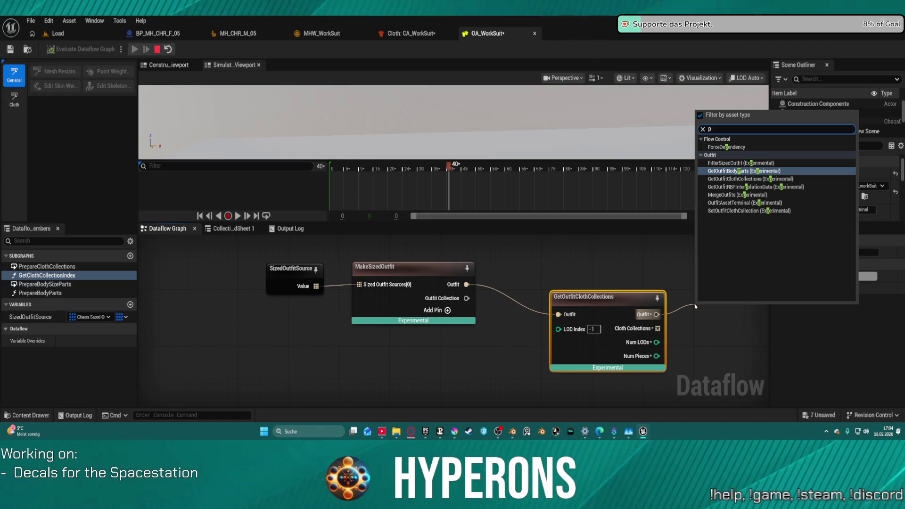